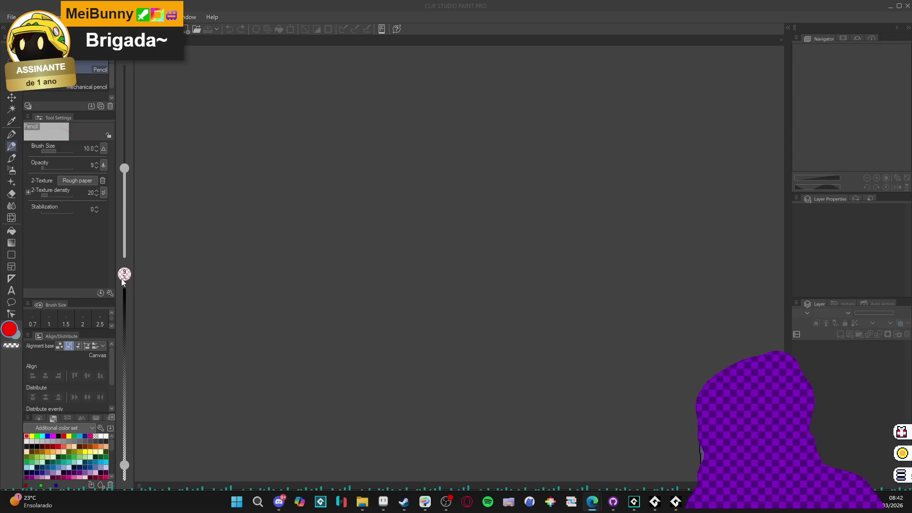
Step: Open the recent creature silhouette illustration from the File menu
click(12, 17)
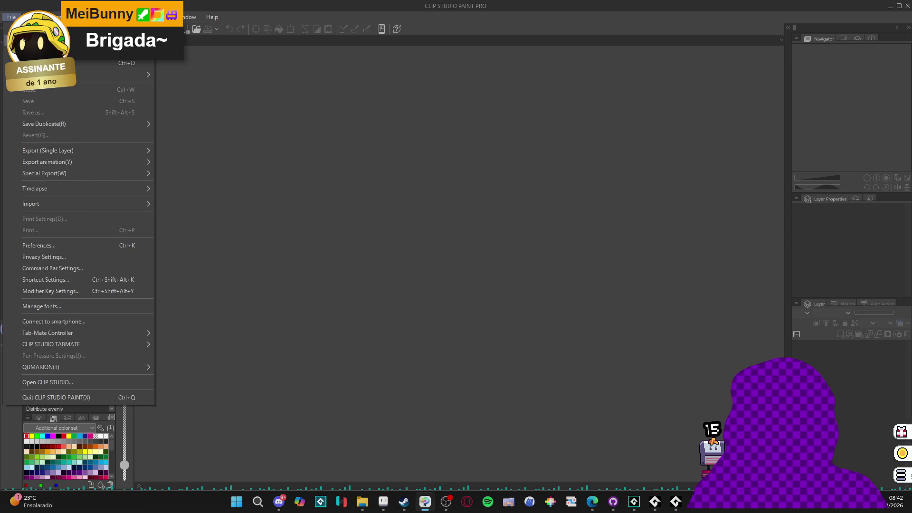
click(190, 76)
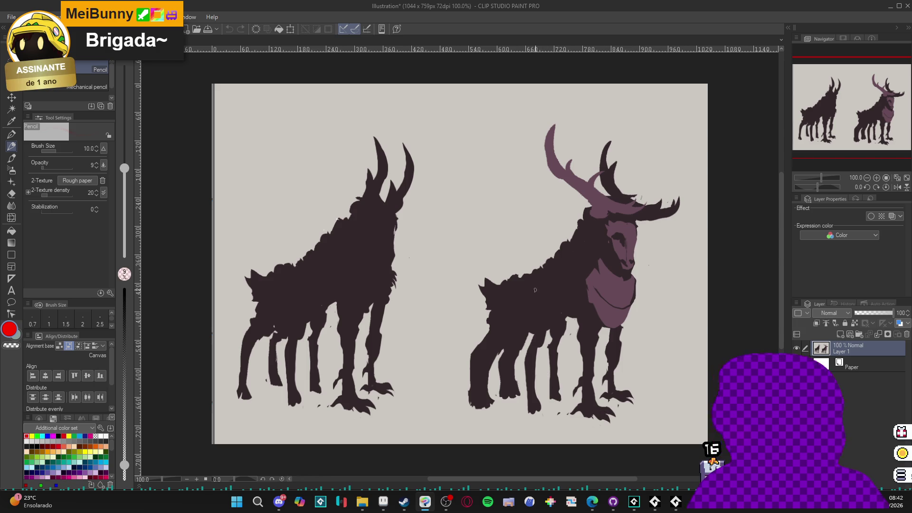
Step: Pick the dark silhouette colour, add Layer 2, and pencil a faint curving tail between the creatures
alt+click(540, 293)
drag(481, 180, 485, 233)
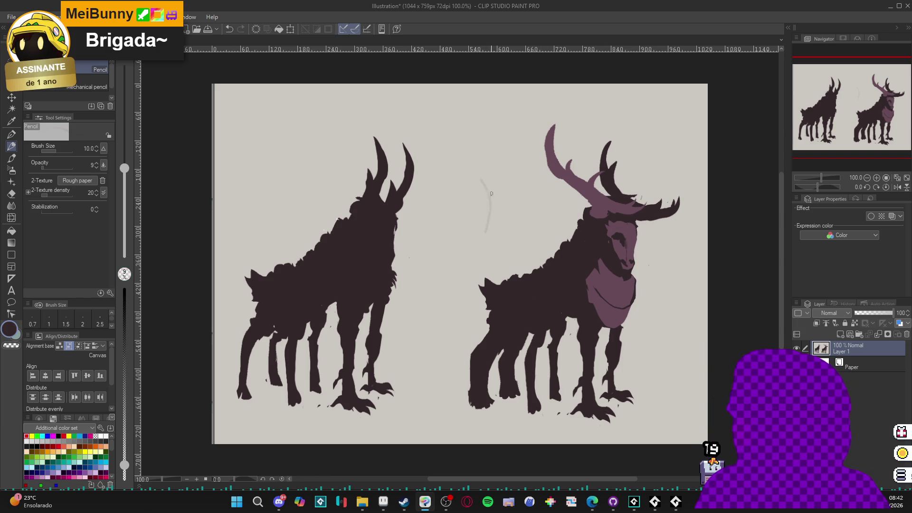
key(ctrl+shift+n)
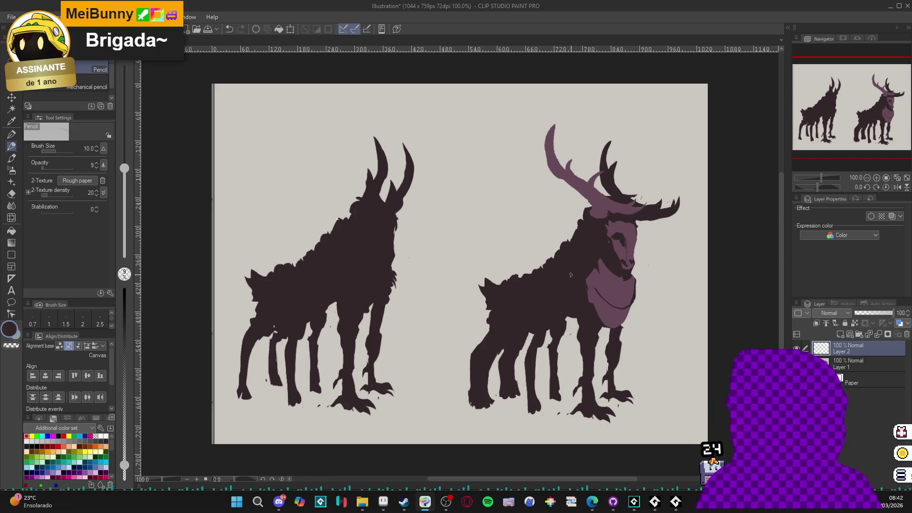
scroll(508, 215, up, 1)
mouse_move(488, 177)
mouse_down()
mouse_move(499, 207)
mouse_move(455, 234)
mouse_move(452, 277)
mouse_move(488, 206)
mouse_up()
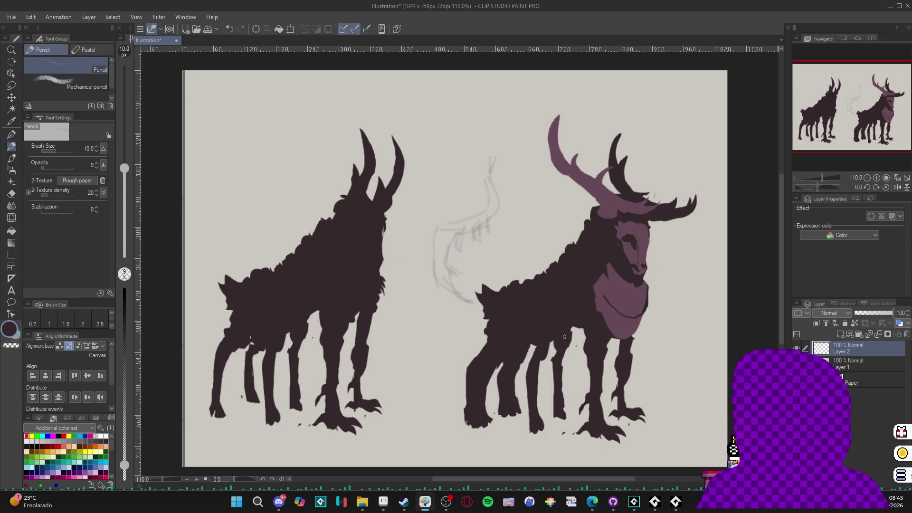
scroll(499, 322, down, 2)
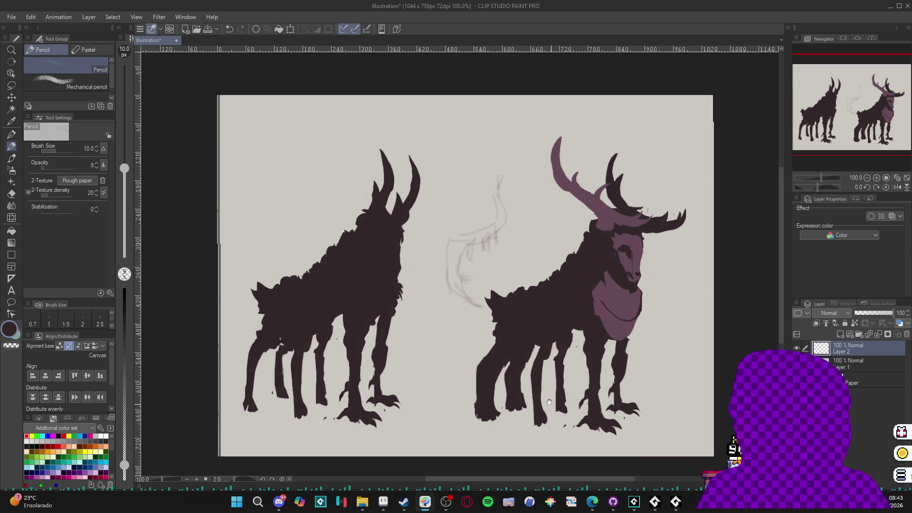
scroll(485, 264, up, 2)
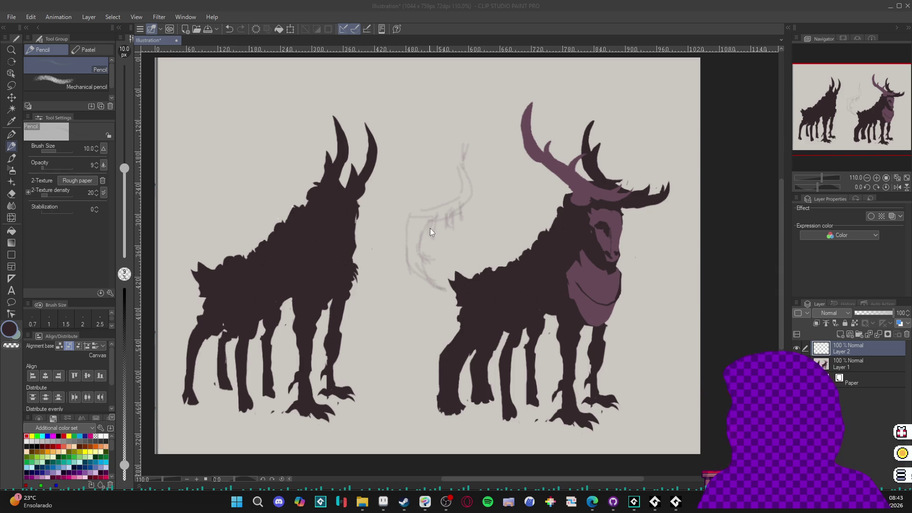
click(451, 206)
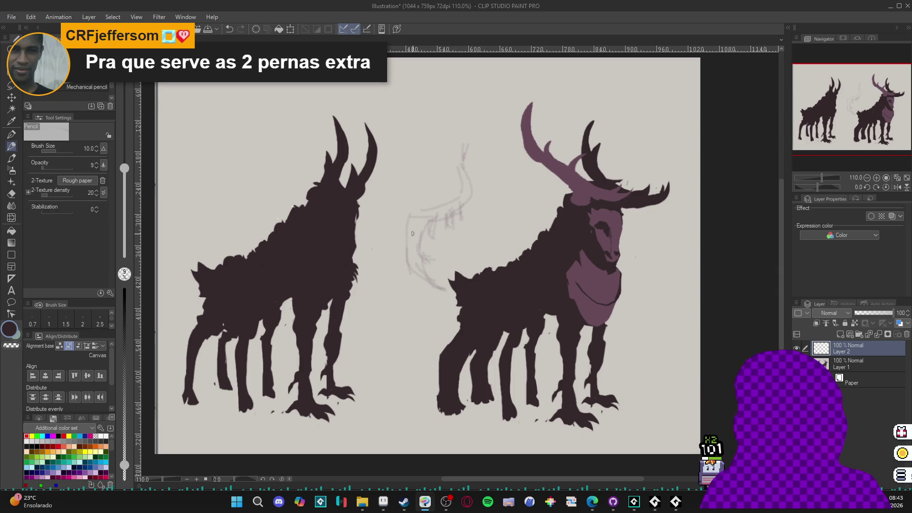
Step: Switch to the G-pen at size 8 and start inking the top of the tail's edge
key(p)
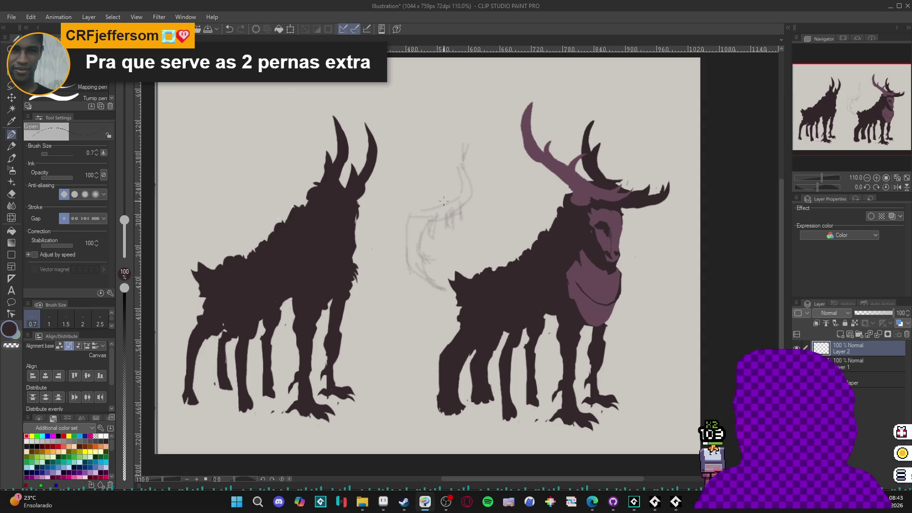
key(bracketright)
key(bracketright)
key(bracketright)
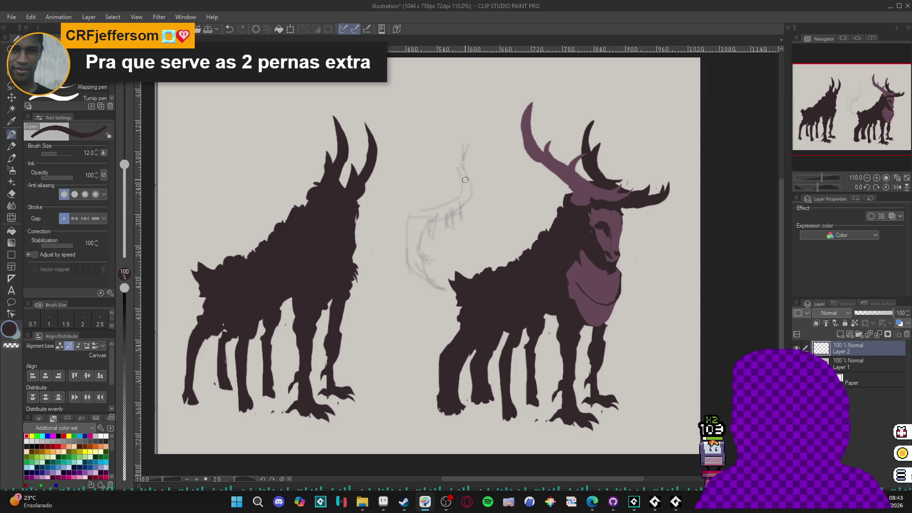
drag(463, 153, 473, 181)
drag(440, 289, 440, 289)
key(ctrl+z)
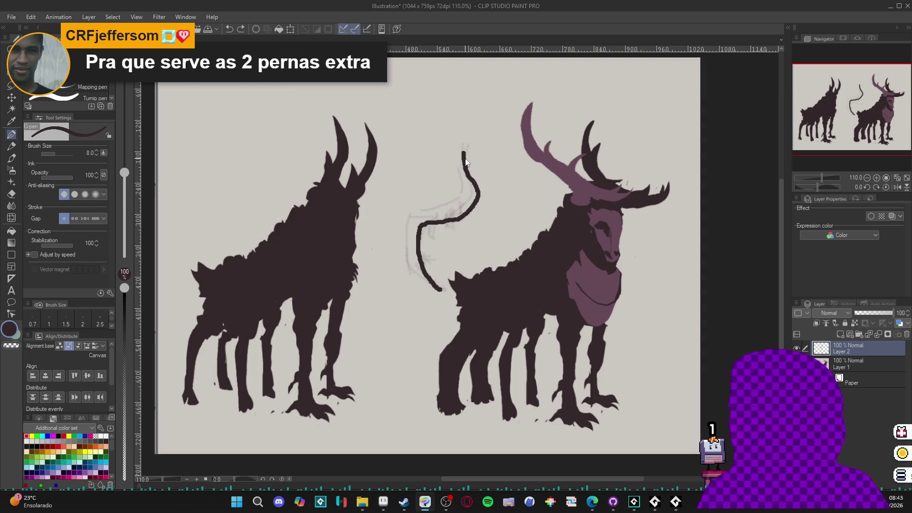
key(ctrl+z)
Step: Ink the tail's lower edge curving left and close the outline at the top, undoing stray strokes
mouse_move(470, 142)
mouse_down()
mouse_move(477, 199)
mouse_move(431, 227)
mouse_move(427, 269)
mouse_move(436, 286)
mouse_up()
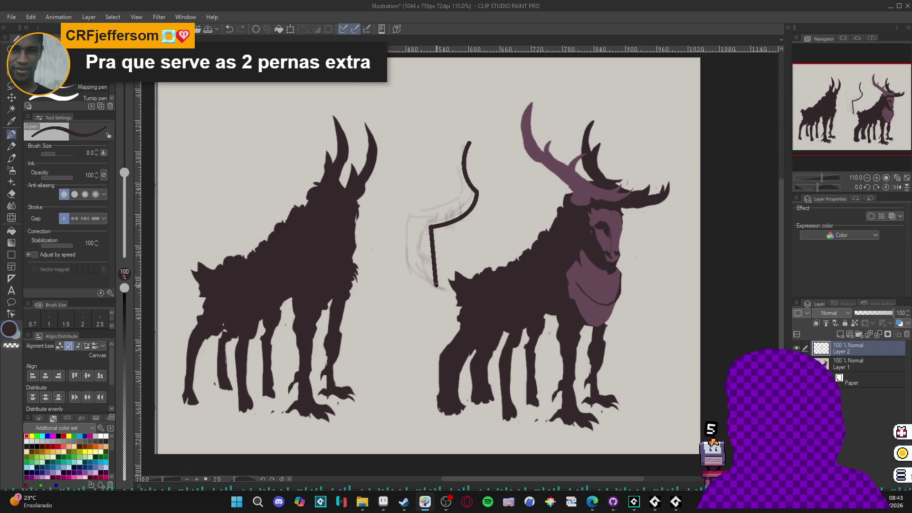
key(ctrl+z)
key(ctrl+z)
key(ctrl+z)
mouse_move(429, 227)
mouse_down()
mouse_move(440, 286)
mouse_move(404, 214)
mouse_up()
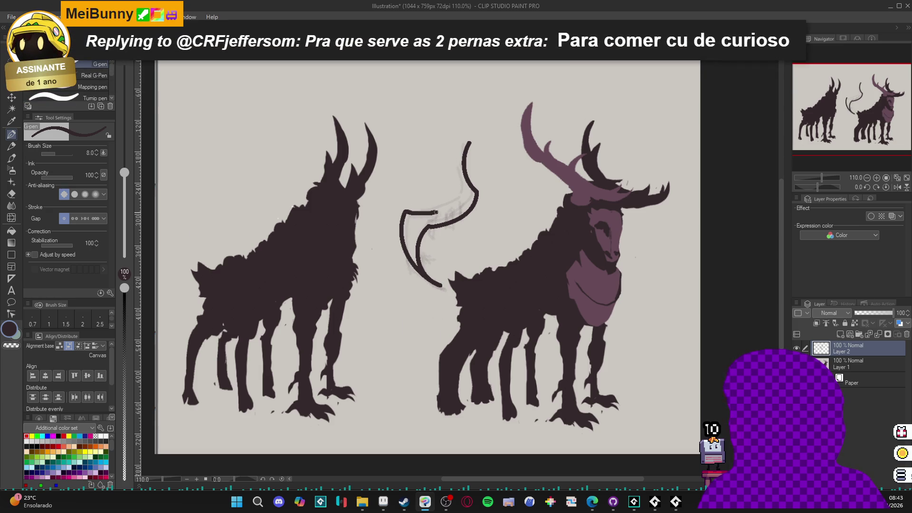
mouse_move(457, 197)
mouse_down()
mouse_move(408, 212)
mouse_move(454, 205)
mouse_move(464, 195)
mouse_move(453, 179)
mouse_up()
key(ctrl+z)
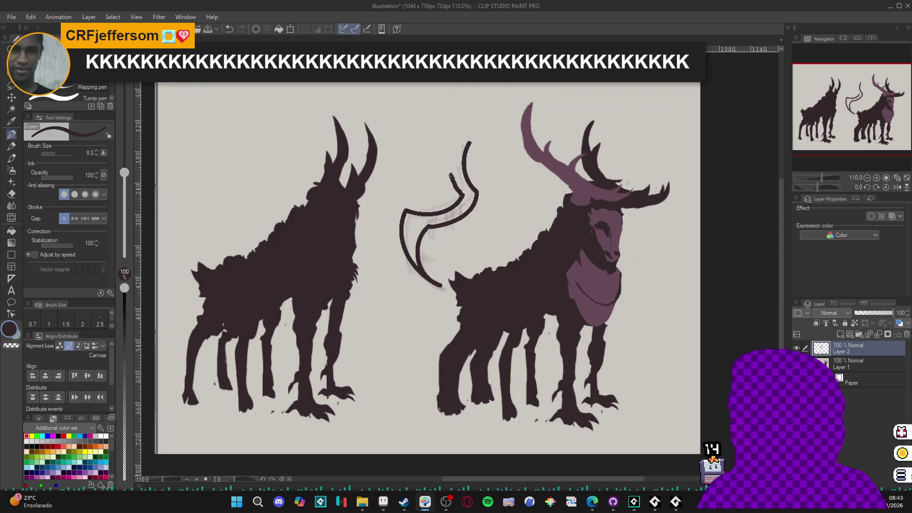
drag(459, 138, 468, 143)
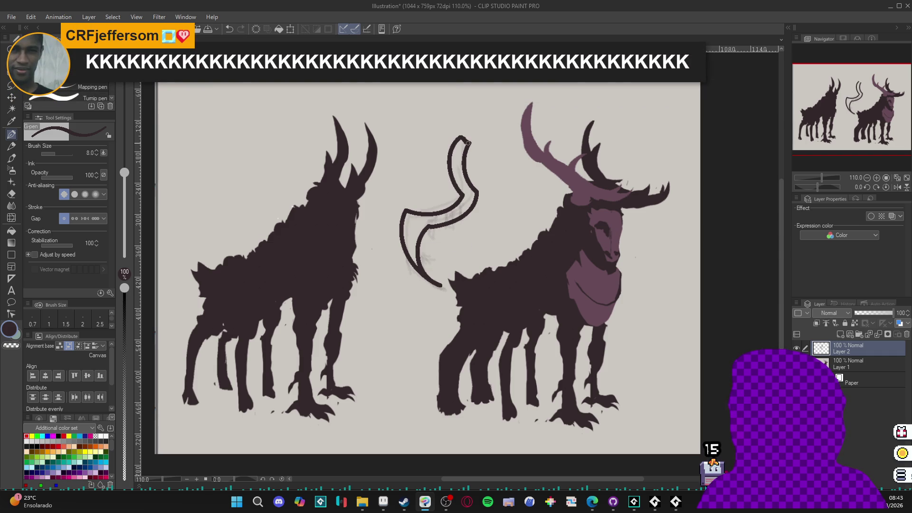
drag(442, 222, 438, 266)
key(ctrl+z)
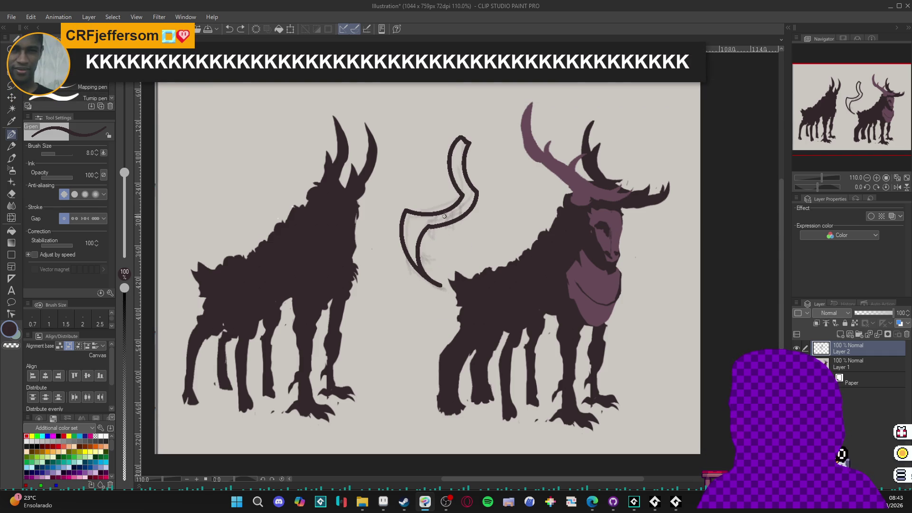
key(ctrl+z)
key(g)
key(g)
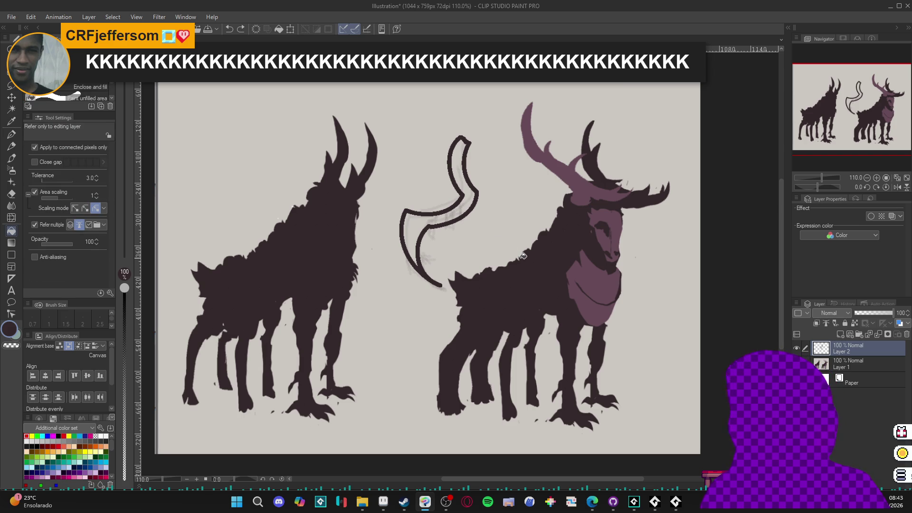
Step: Set the G-pen to size 4 and eyedrop the mauve of the antlered creature's face
key(p)
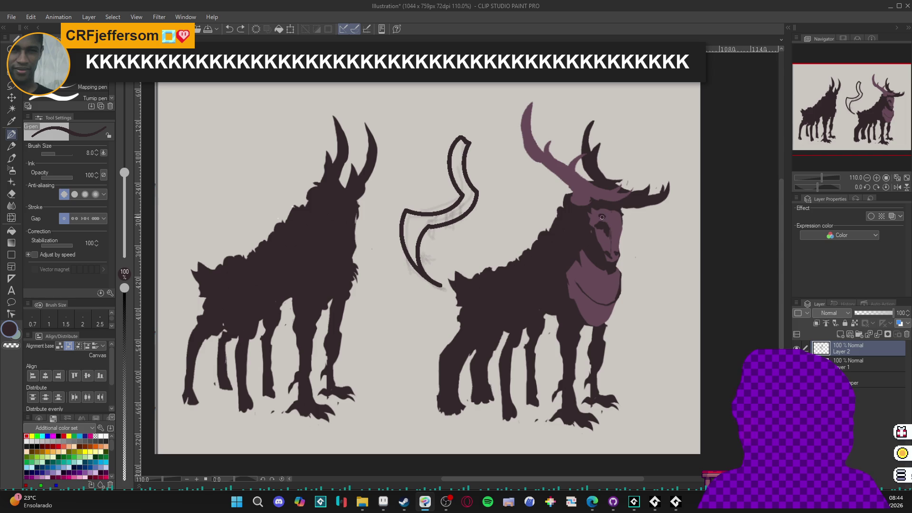
scroll(605, 216, up, 3)
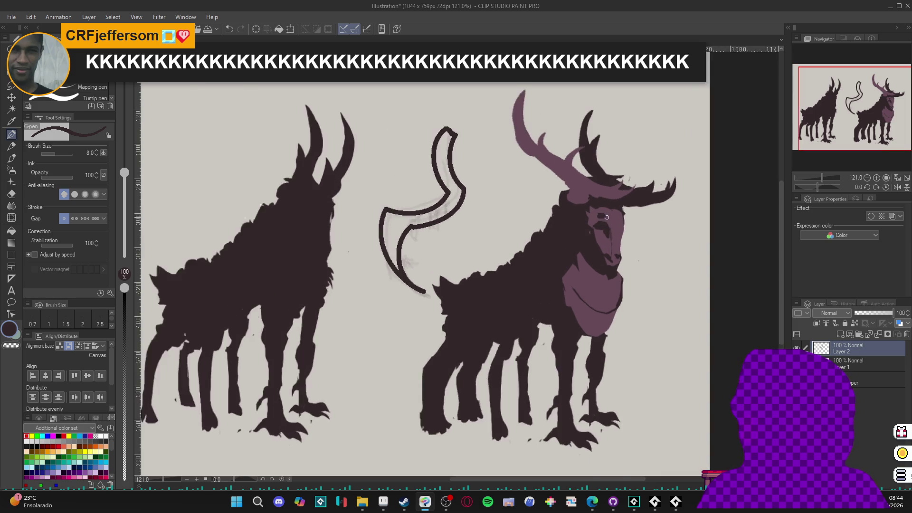
key(bracketright)
key(bracketleft)
key(bracketleft)
key(bracketleft)
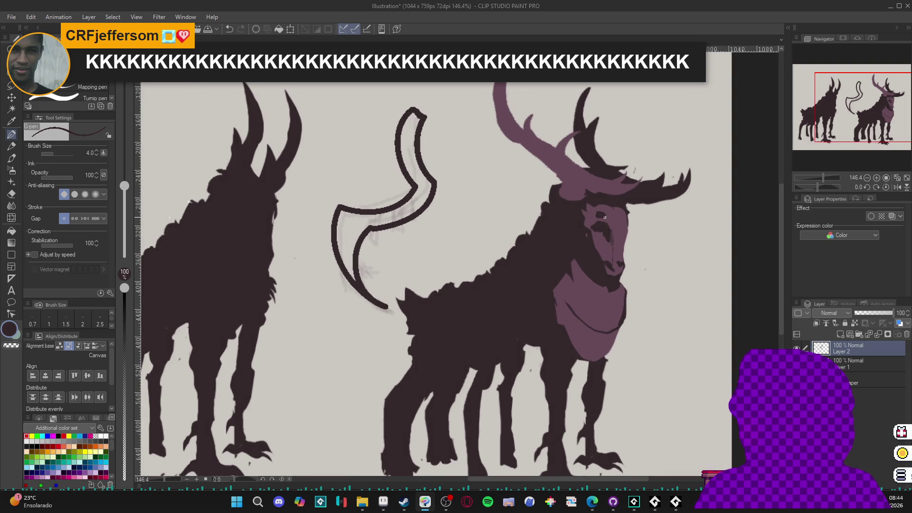
alt+click(604, 213)
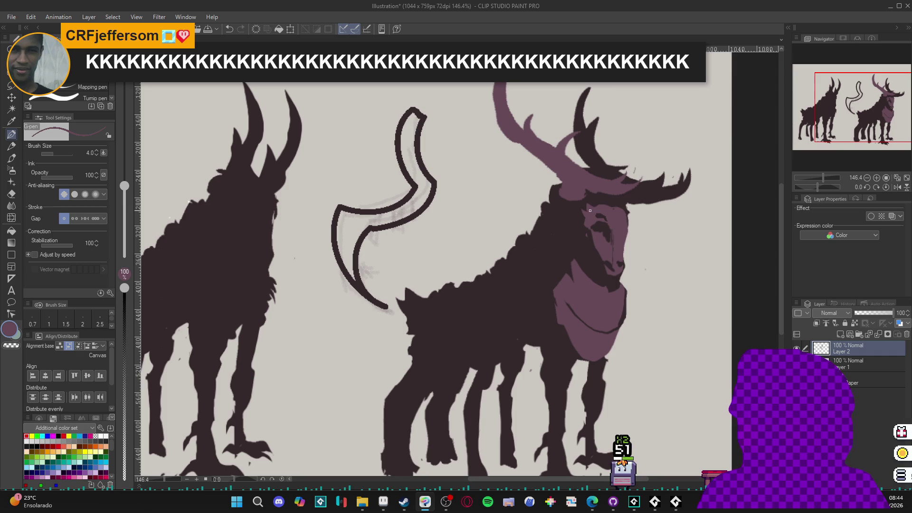
Step: Zoom around the creature's face, undo the last mark, and close the illustration
scroll(601, 212, down, 2)
scroll(597, 213, up, 3)
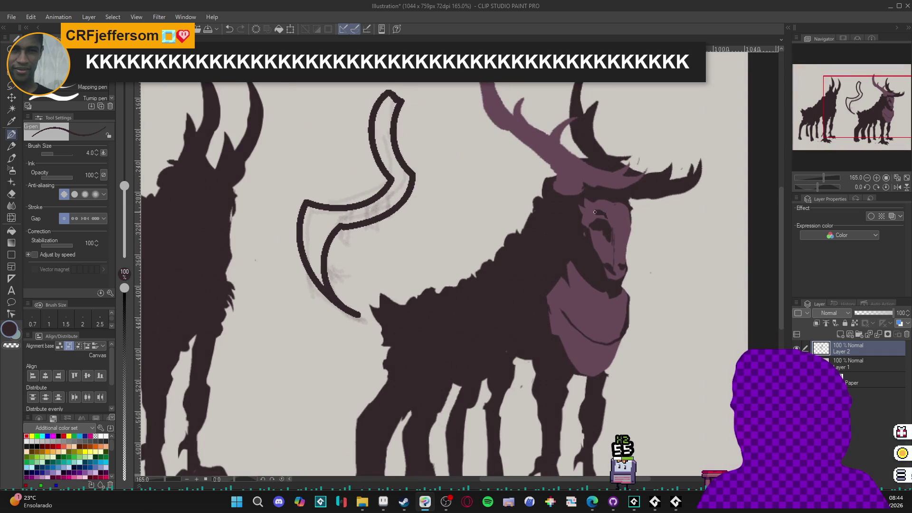
scroll(597, 216, down, 2)
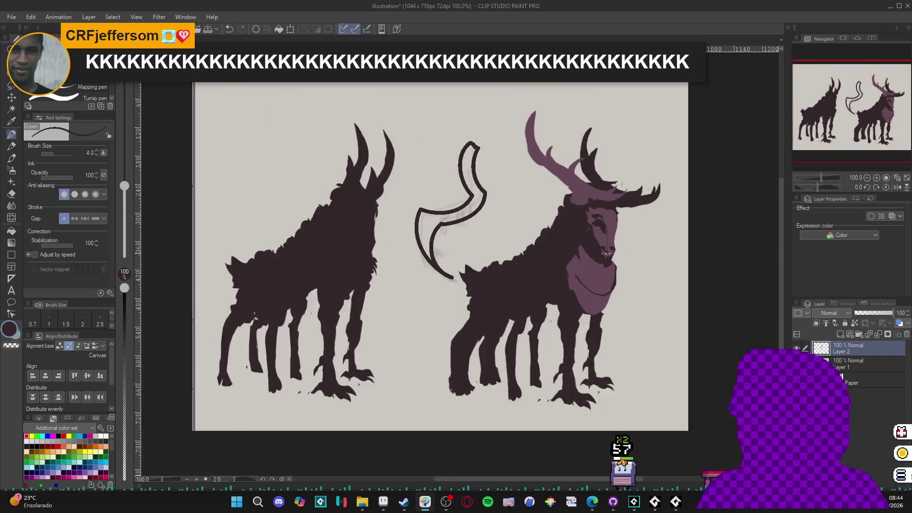
scroll(600, 231, up, 1)
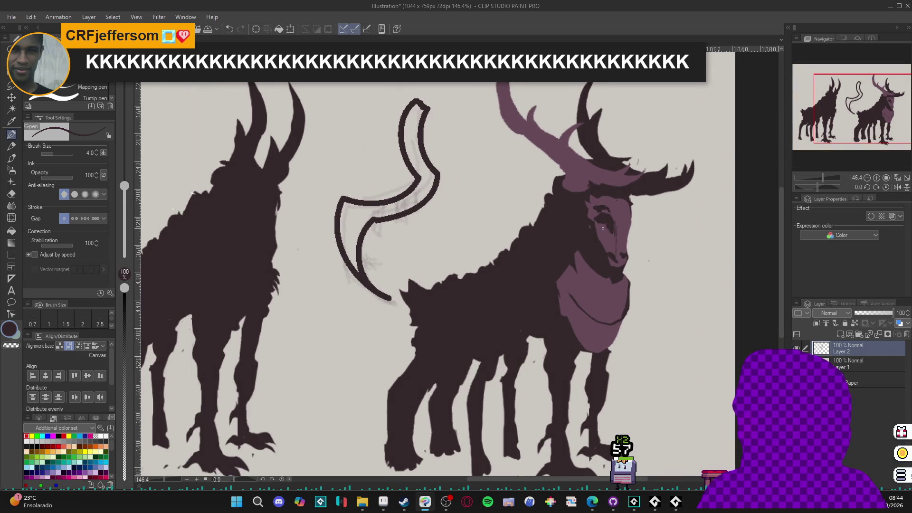
scroll(602, 229, down, 2)
scroll(617, 221, up, 1)
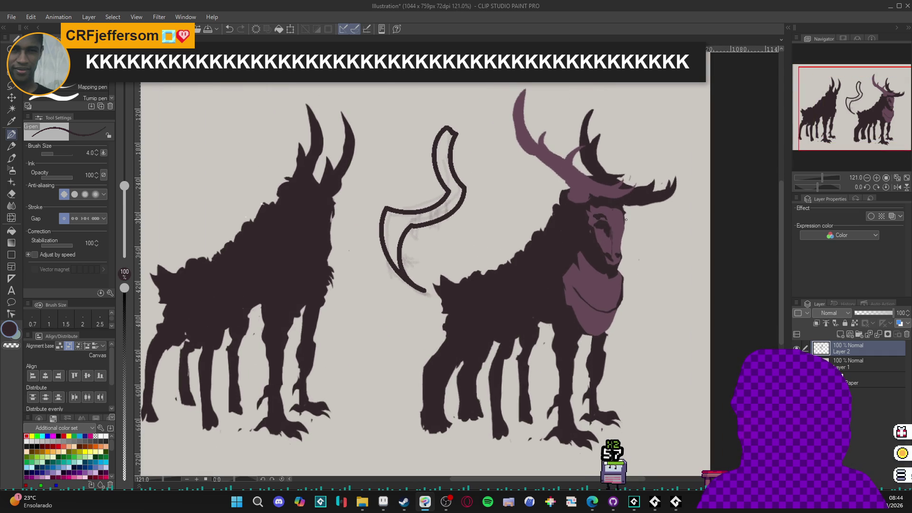
key(ctrl+z)
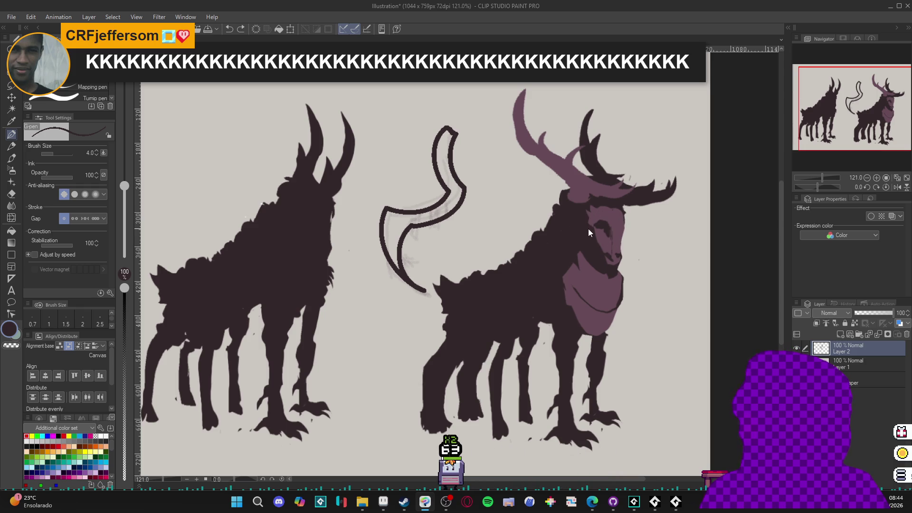
scroll(571, 233, down, 2)
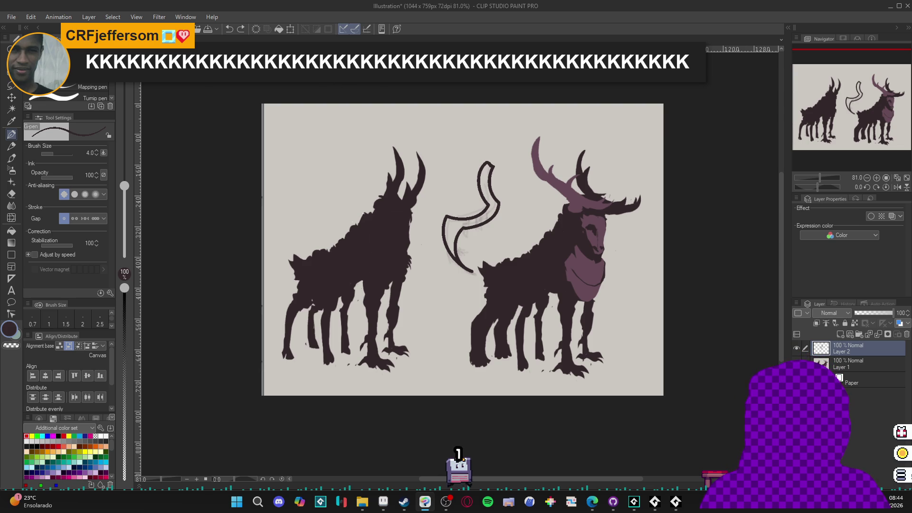
key(ctrl+w)
Step: Discard the illustration's unsaved changes and quit Clip Studio Paint
click(458, 187)
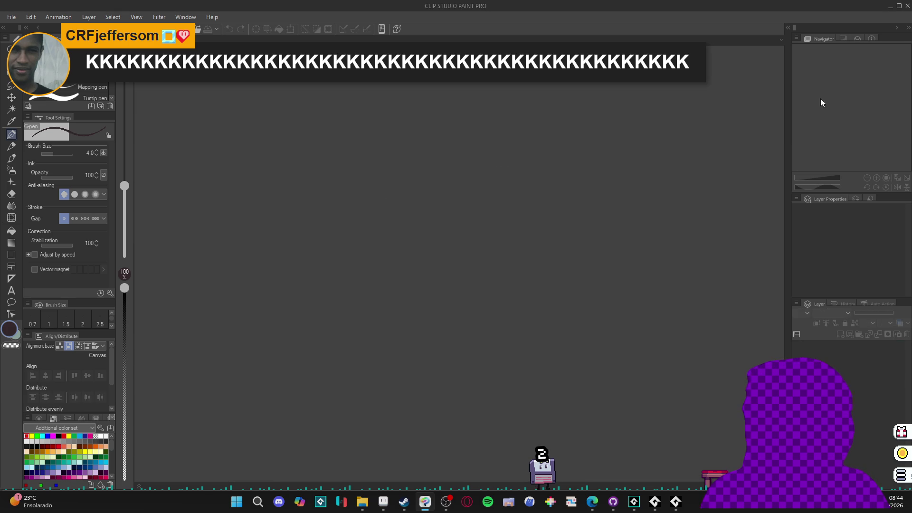
click(906, 8)
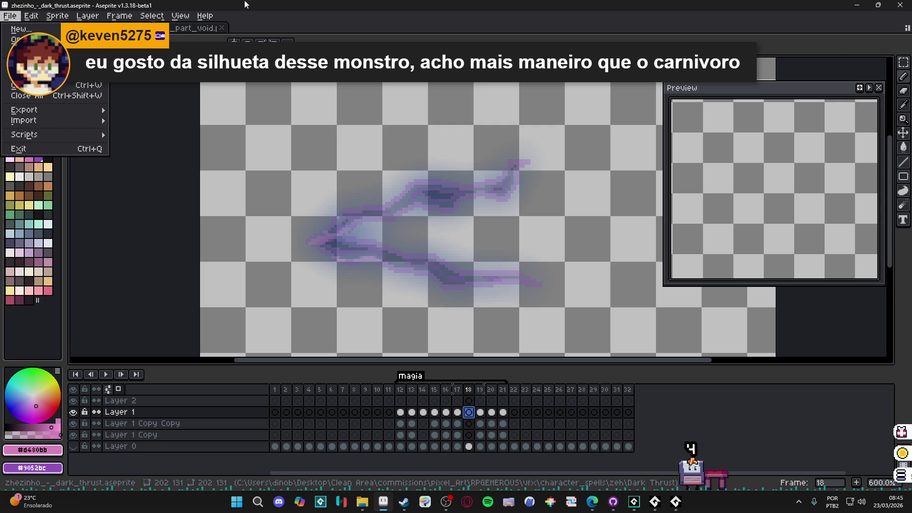
Step: Close the open menu and show frame 17 of the magia slash on Layer 1
key(Right)
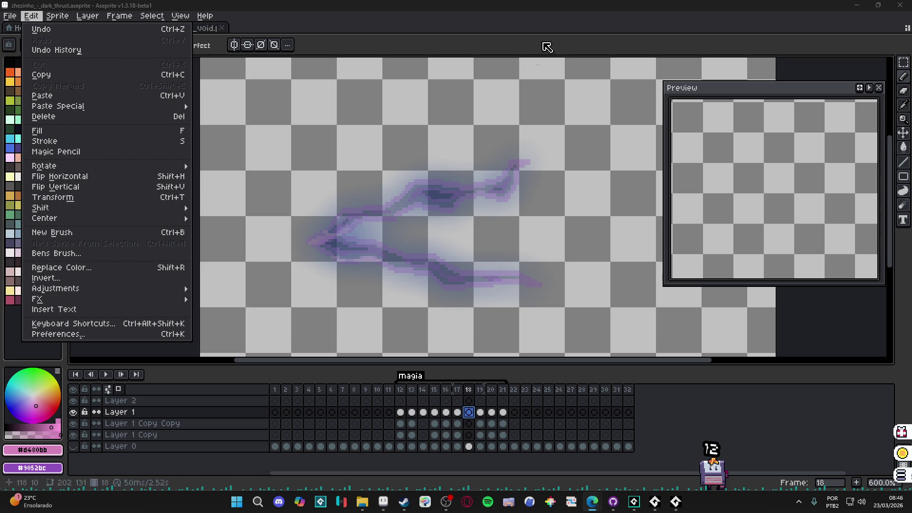
click(490, 393)
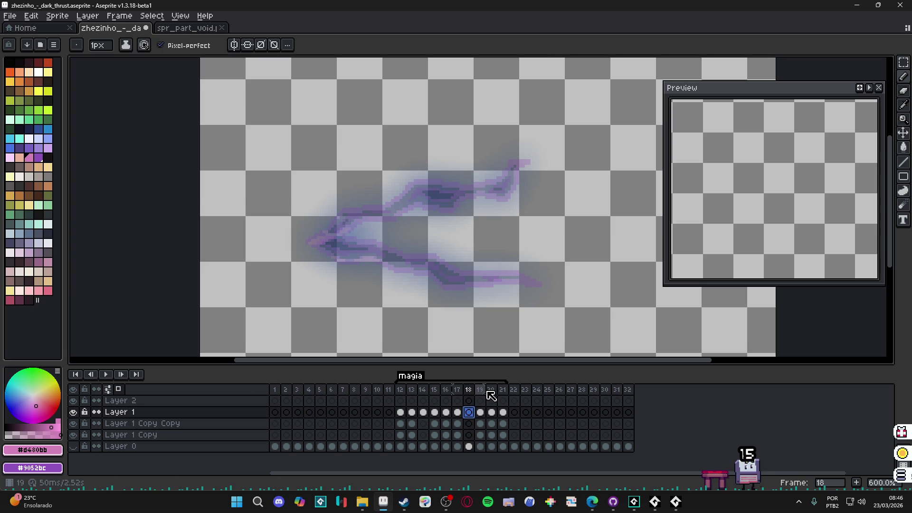
click(455, 413)
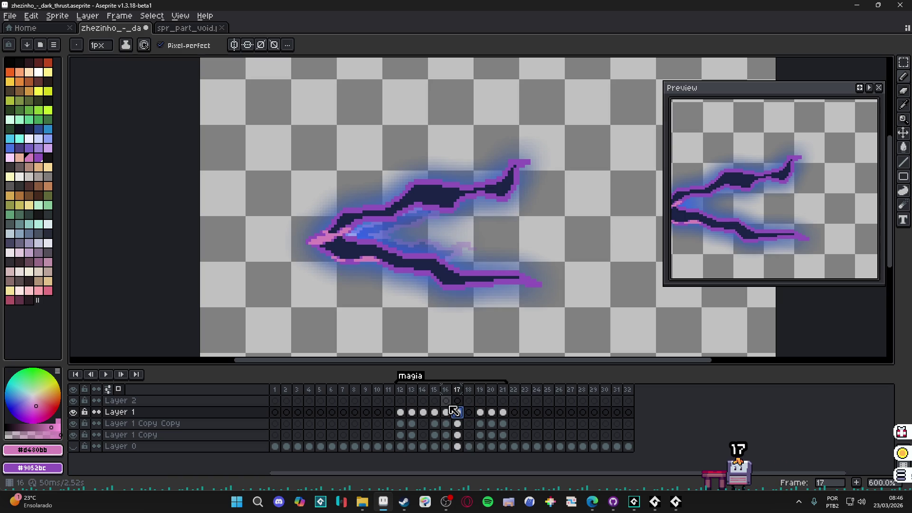
Step: Search the Start menu for the Huion tablet app
click(738, 462)
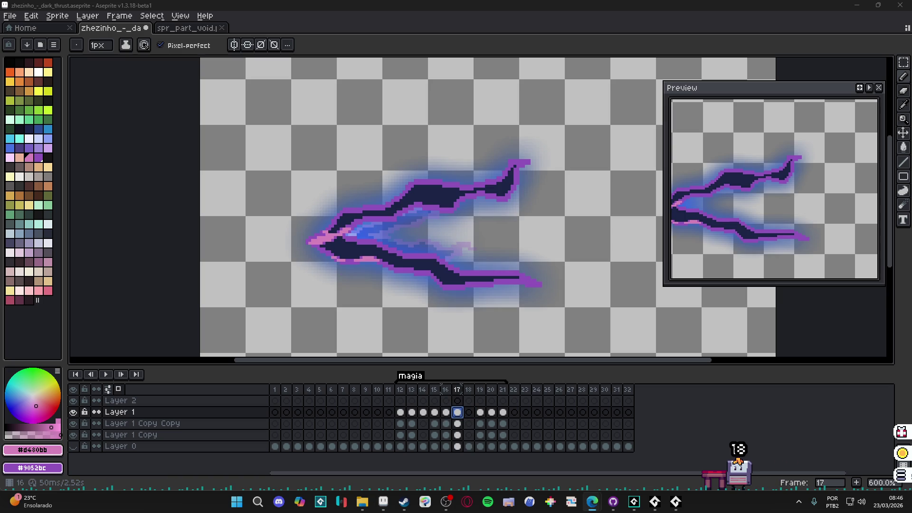
click(238, 500)
text(huionTablet)
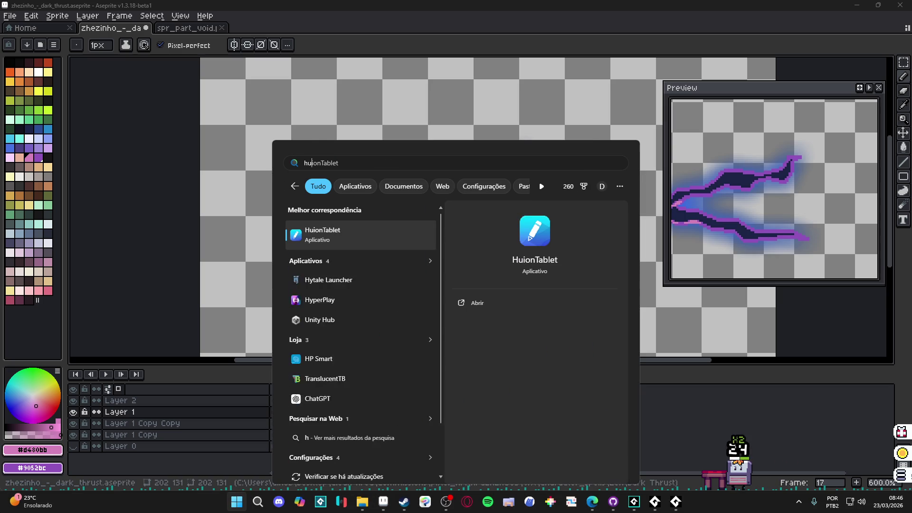
key(Return)
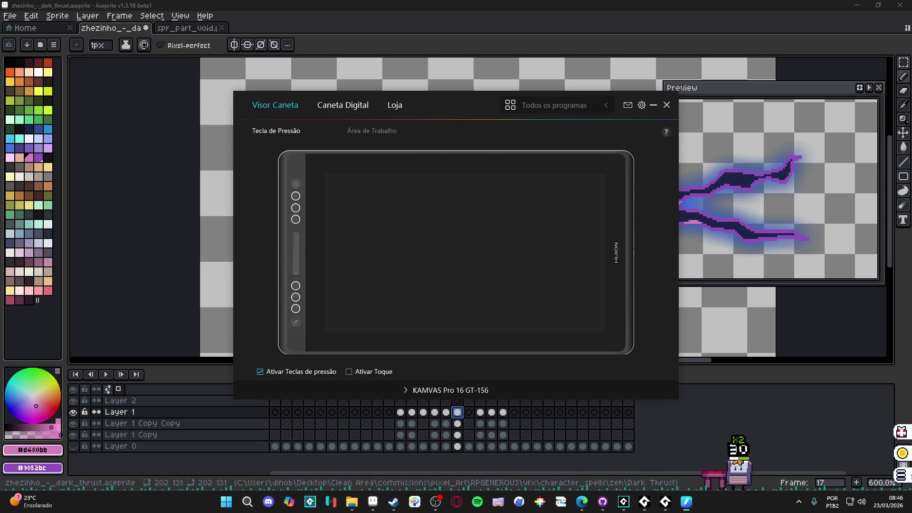
click(372, 130)
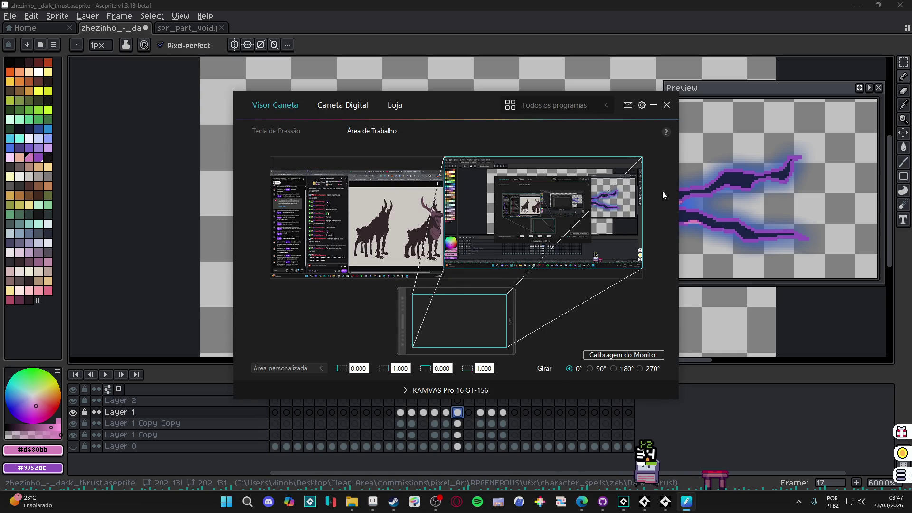
click(667, 105)
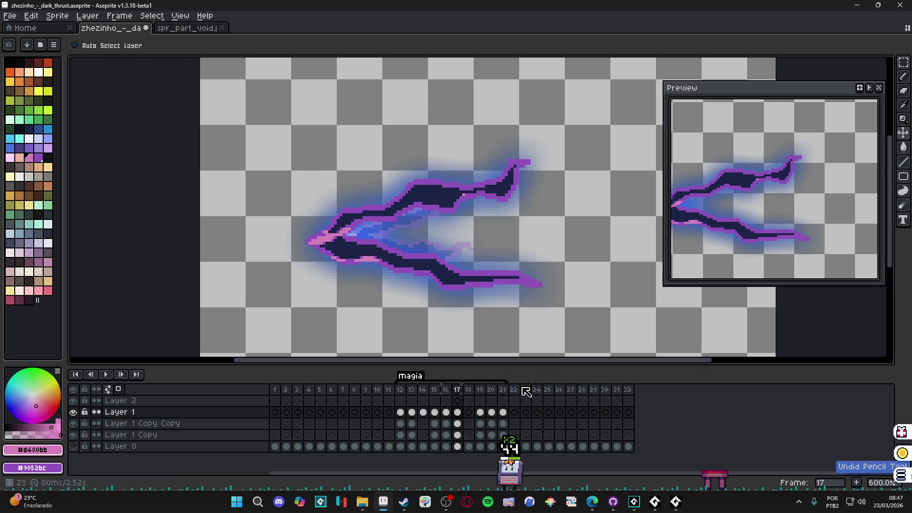
Step: Step between frames 17 and 18 to compare the full and faded slash
click(448, 412)
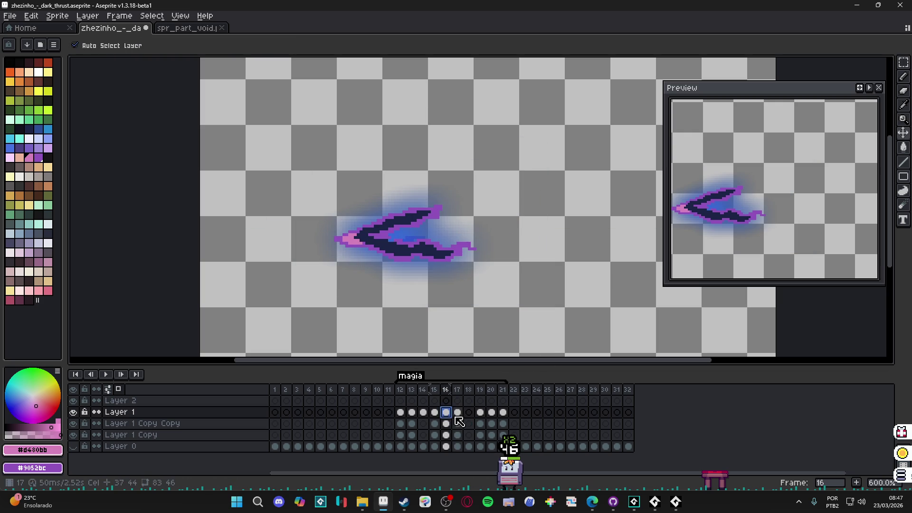
click(457, 412)
click(446, 413)
click(457, 413)
click(468, 412)
click(480, 412)
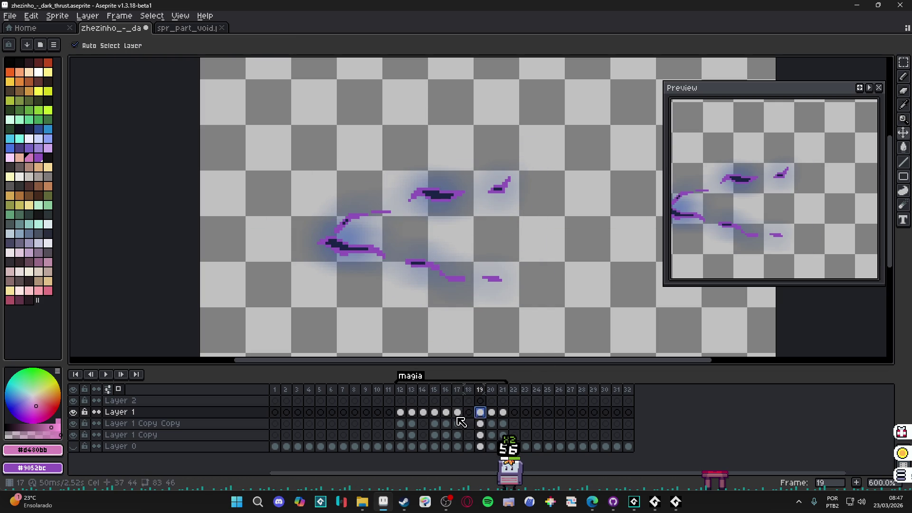
click(457, 413)
click(447, 413)
click(457, 412)
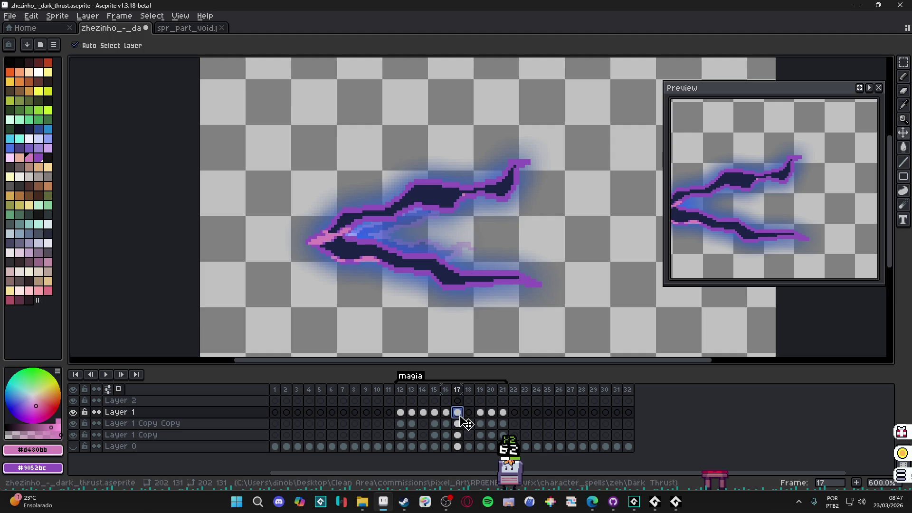
Step: Hide Layer 0 and check frame 15's small shape before returning to frame 17
click(74, 447)
click(75, 447)
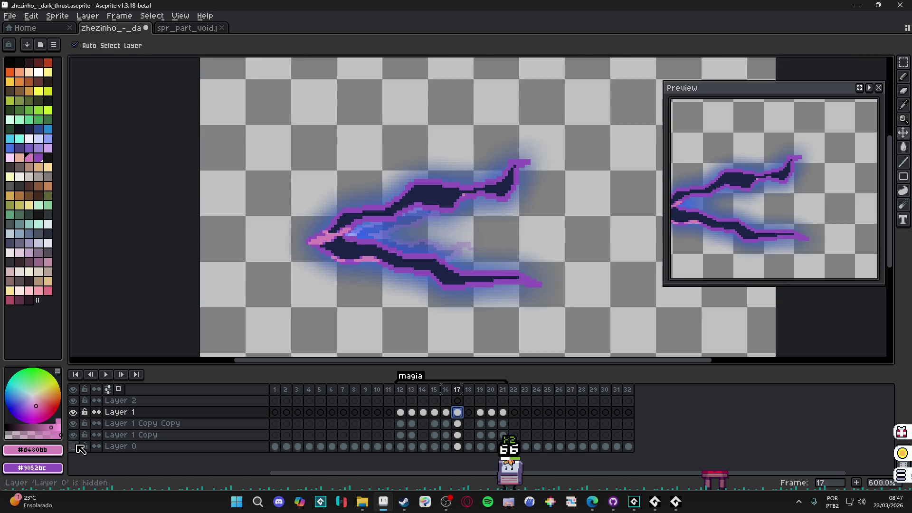
click(447, 412)
click(435, 412)
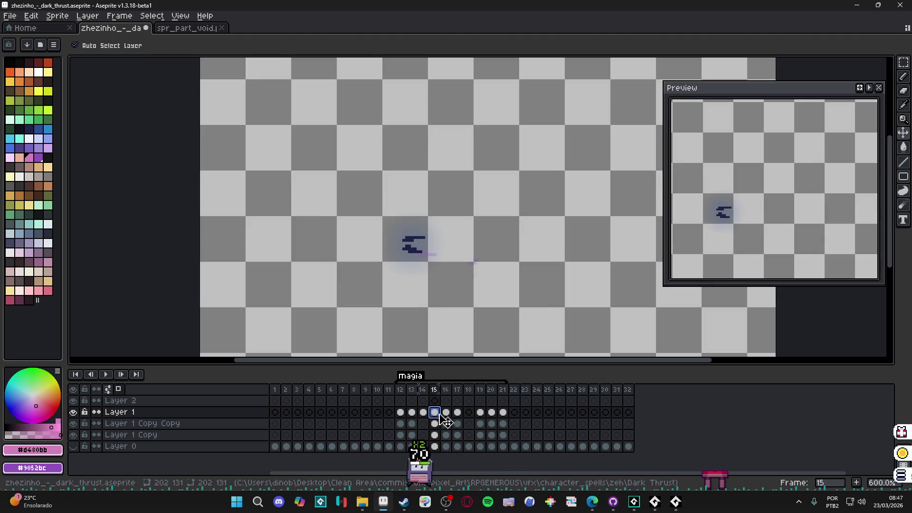
click(446, 413)
click(457, 412)
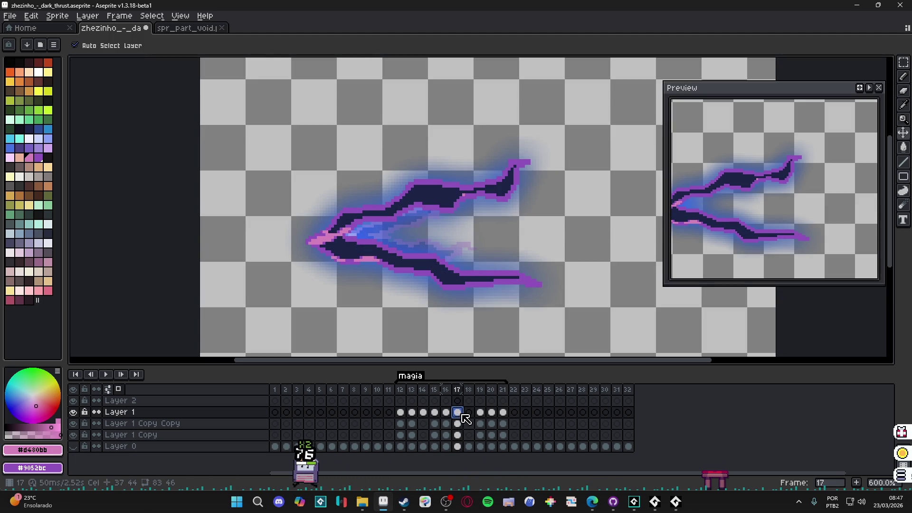
Step: On frame 18, pencil a #1b2447 dark navy mark at the slash's upper-right tip
click(469, 412)
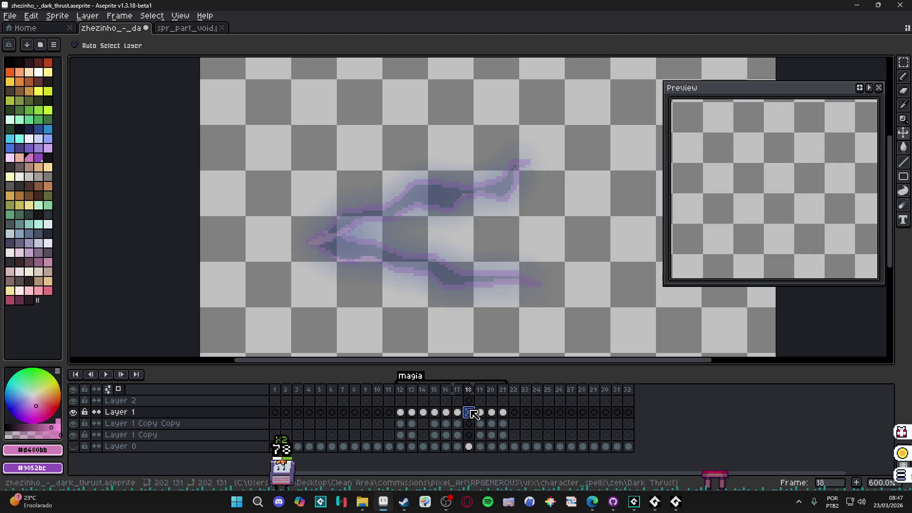
key(b)
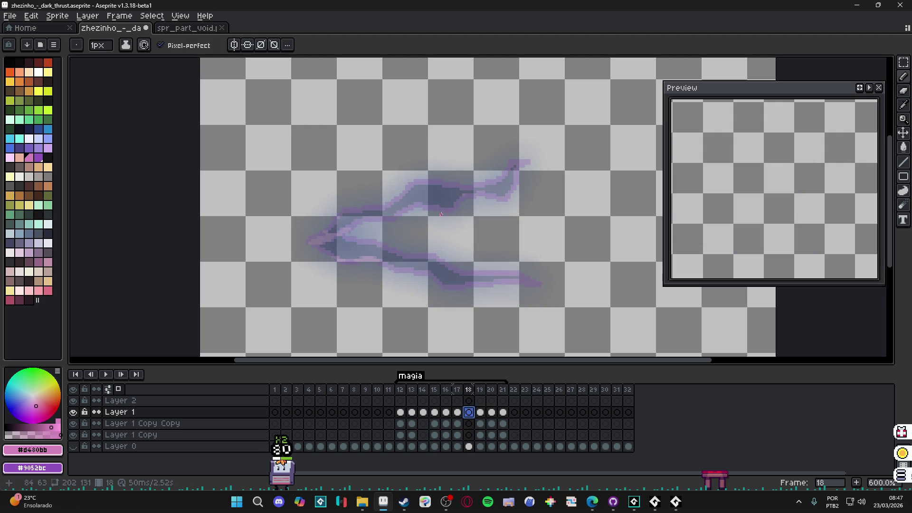
click(458, 413)
alt+click(444, 194)
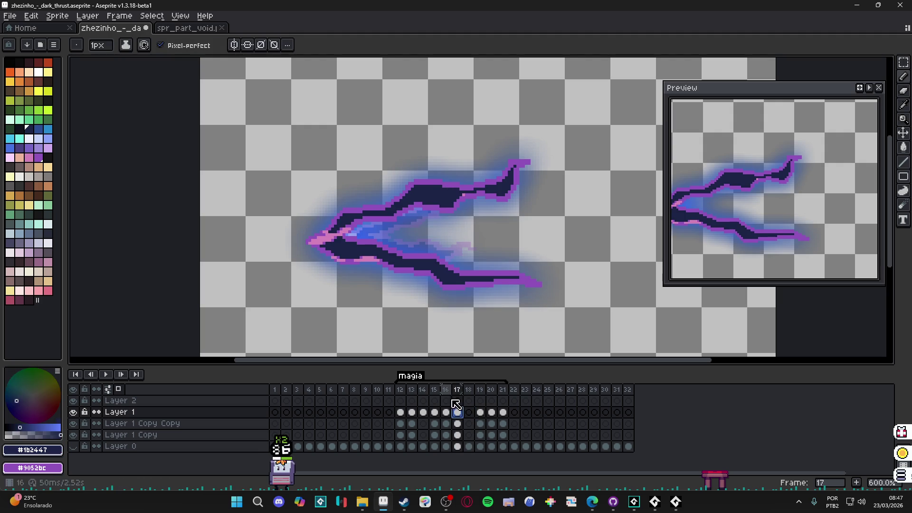
click(469, 412)
mouse_move(516, 164)
mouse_down()
mouse_move(480, 188)
mouse_move(503, 186)
mouse_move(504, 195)
mouse_move(508, 181)
mouse_up()
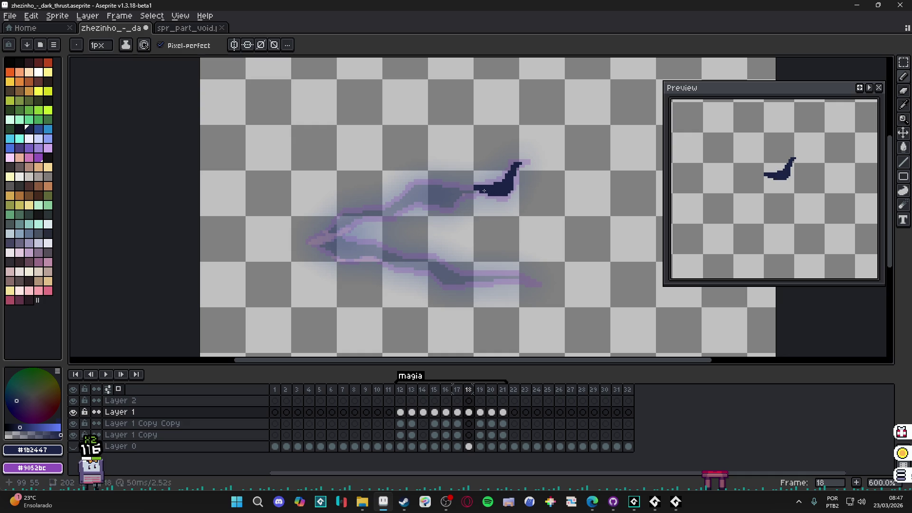
Step: Extend the dark navy stroke along the upper branch down to the slash's lower-left point
drag(469, 190, 475, 188)
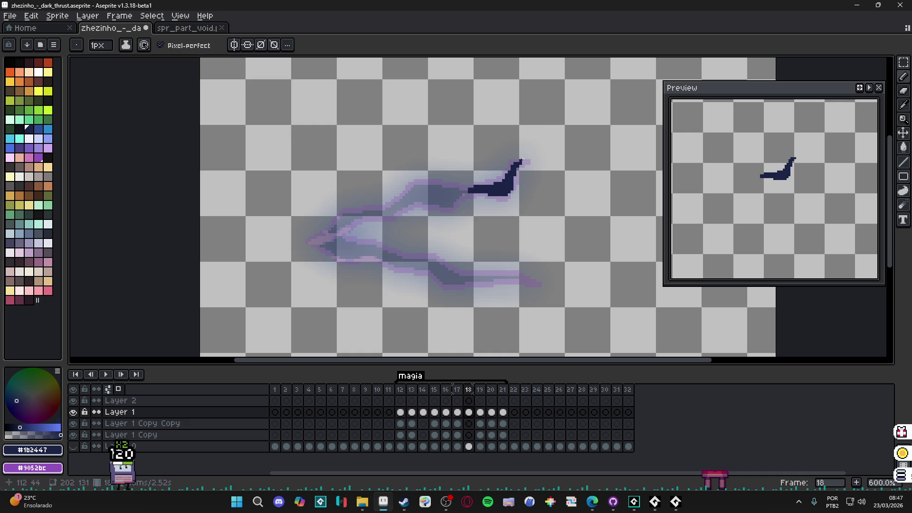
drag(526, 163, 521, 165)
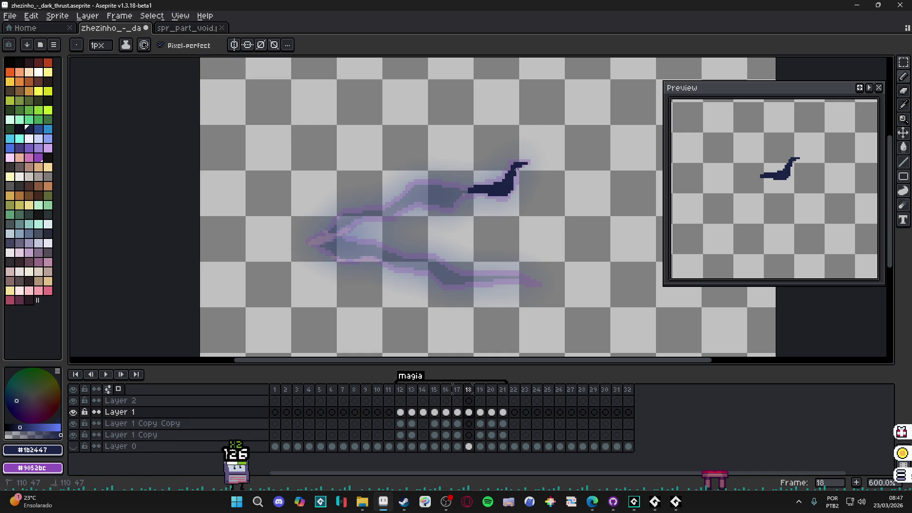
mouse_move(466, 191)
mouse_down()
mouse_move(452, 204)
mouse_move(454, 191)
mouse_move(415, 190)
mouse_move(408, 193)
mouse_move(429, 204)
mouse_move(404, 203)
mouse_move(445, 194)
mouse_up()
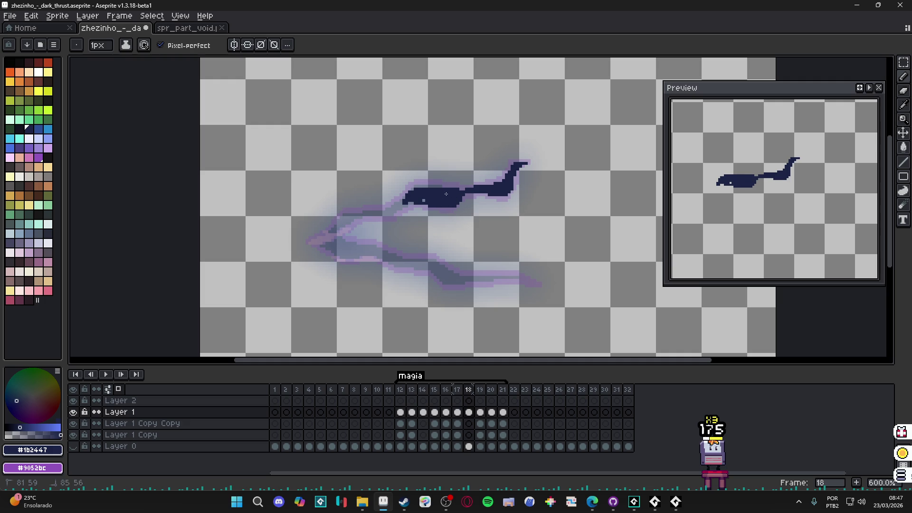
drag(416, 203, 395, 210)
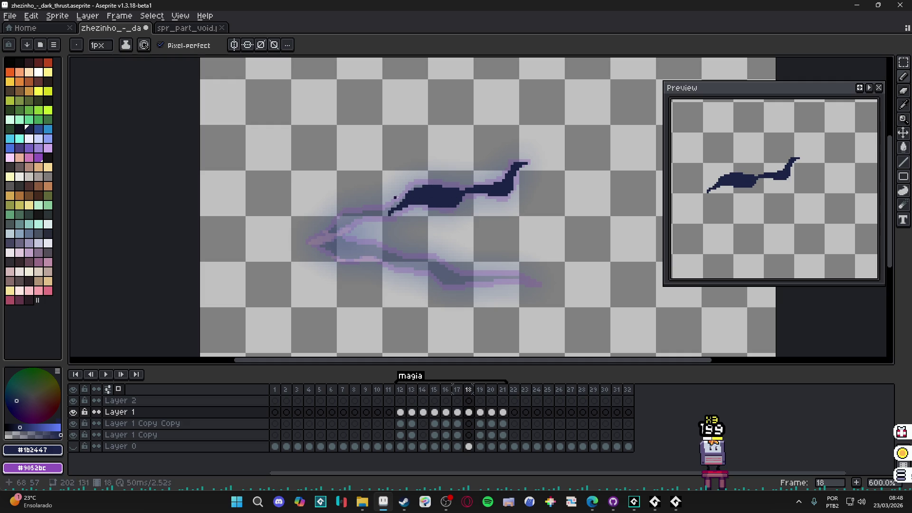
shift+click(354, 217)
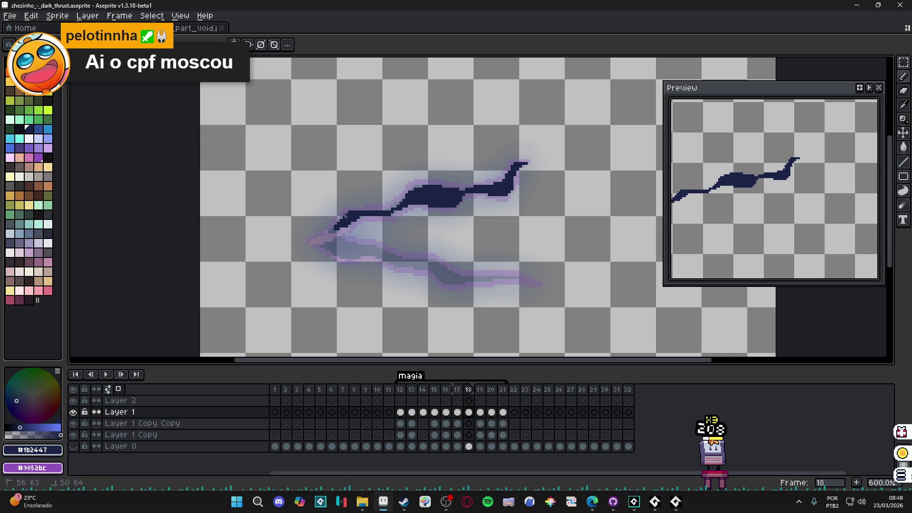
drag(336, 229, 319, 240)
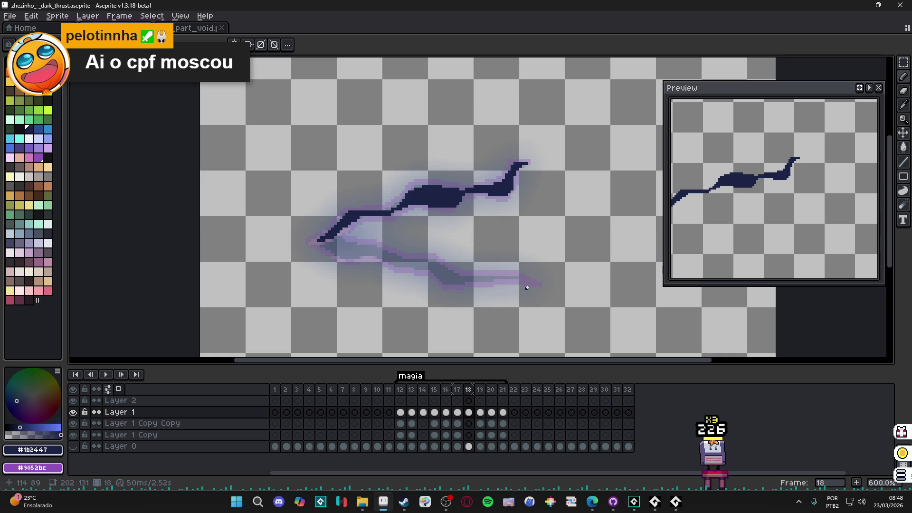
Step: Centre the stroke in the Preview window and play the animation
mouse_move(776, 245)
mouse_down()
mouse_move(739, 149)
mouse_move(768, 134)
mouse_up()
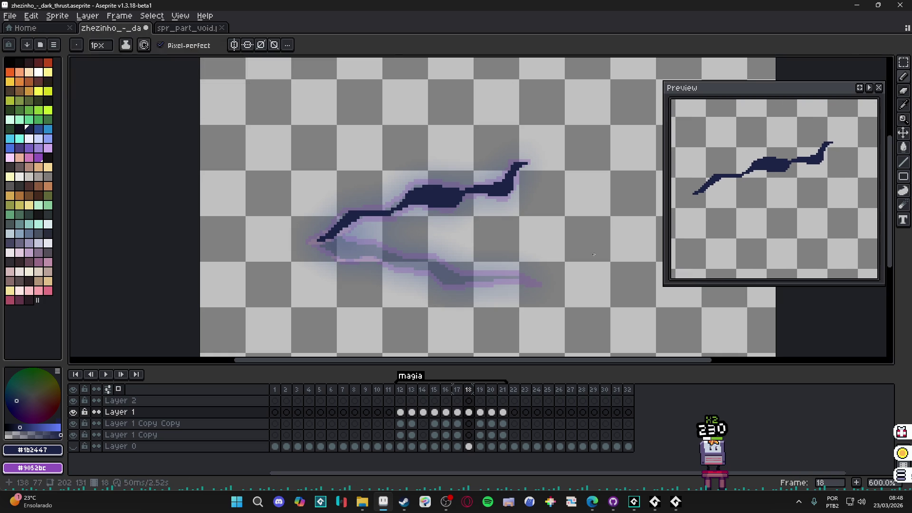
click(869, 88)
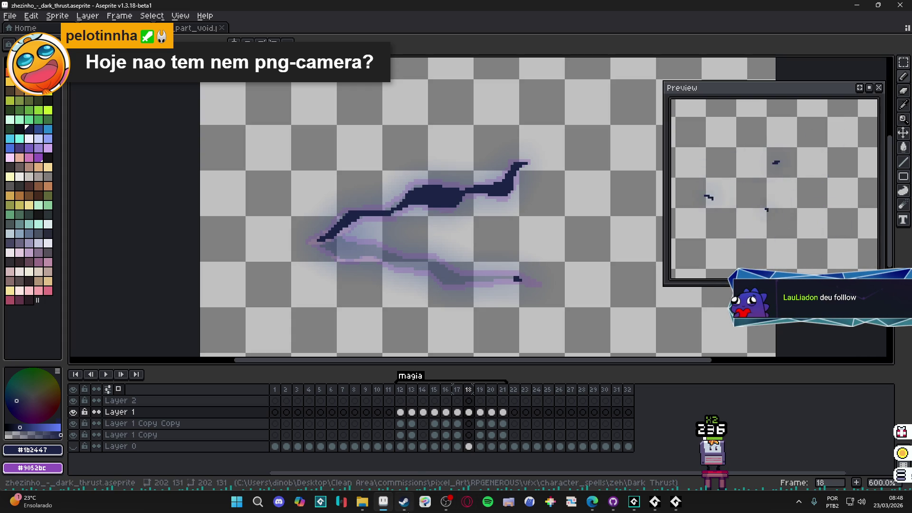
click(447, 508)
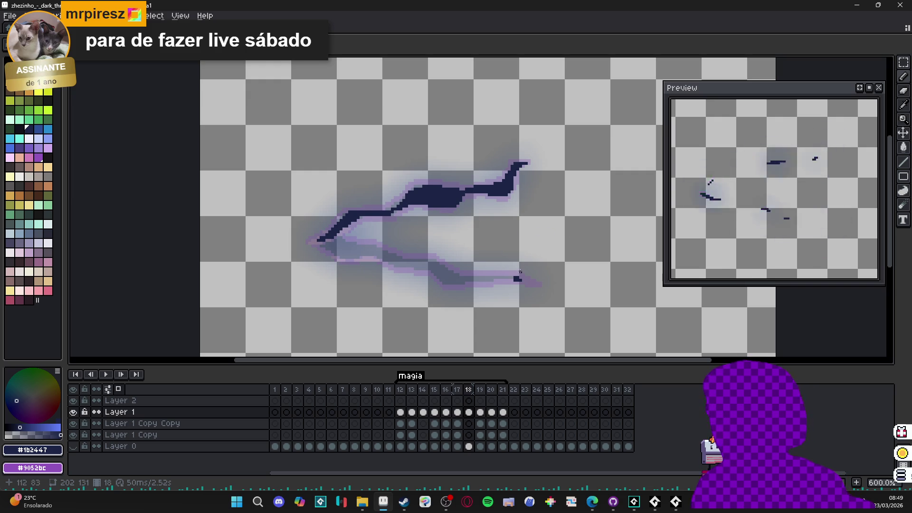
Step: Paint the lower branch dark navy and draw a straight line joining both branches
drag(518, 278, 431, 259)
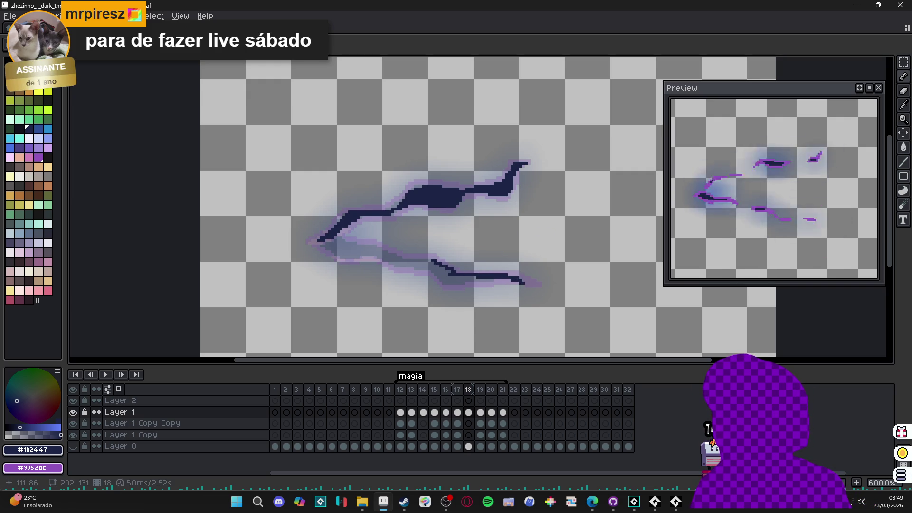
mouse_move(503, 279)
mouse_down()
mouse_move(444, 281)
mouse_move(459, 281)
mouse_move(339, 238)
mouse_up()
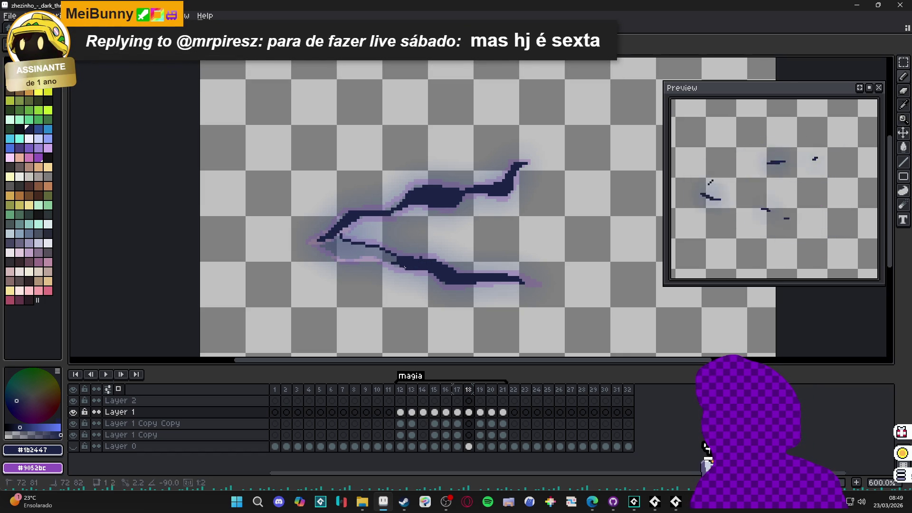
drag(368, 257, 339, 260)
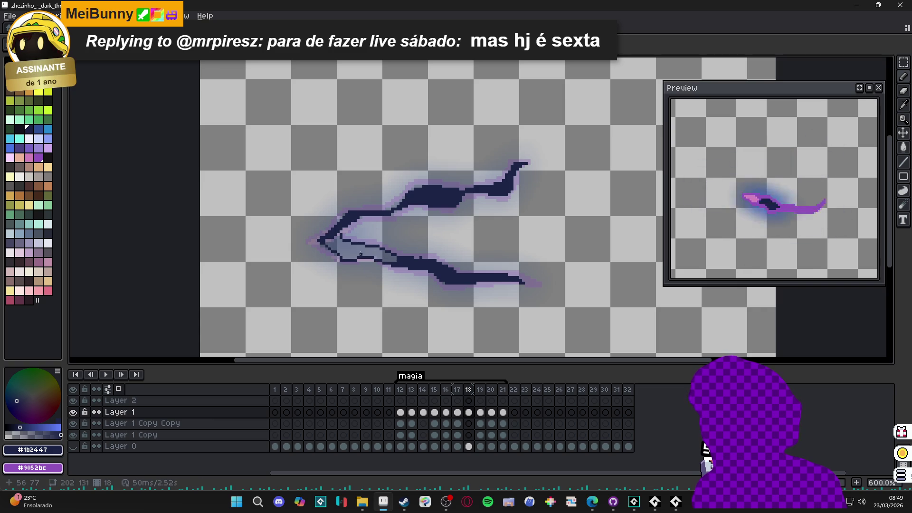
Step: Bucket-fill the gap between the two branches with navy
key(g)
click(393, 247)
key(b)
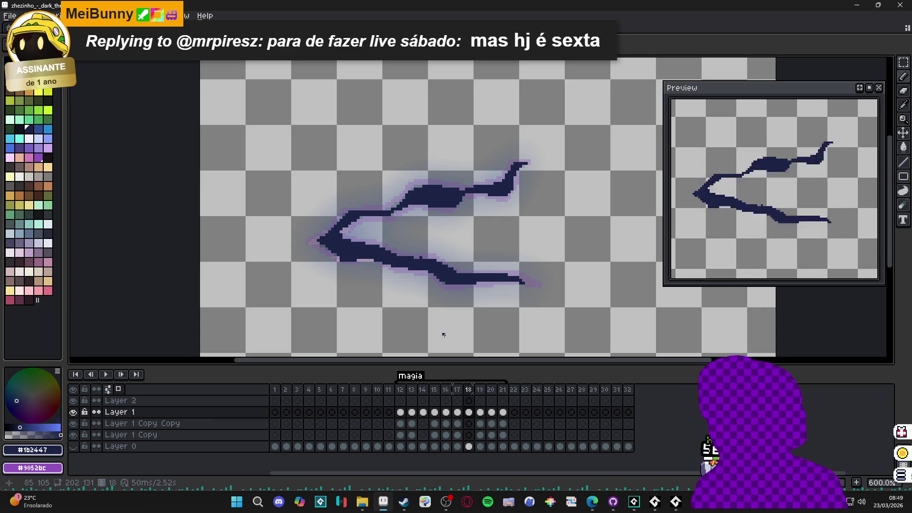
Step: Eyedrop purple #9052bc from frame 17 and recolour frame 18's navy areas using the Magic Wand
click(457, 390)
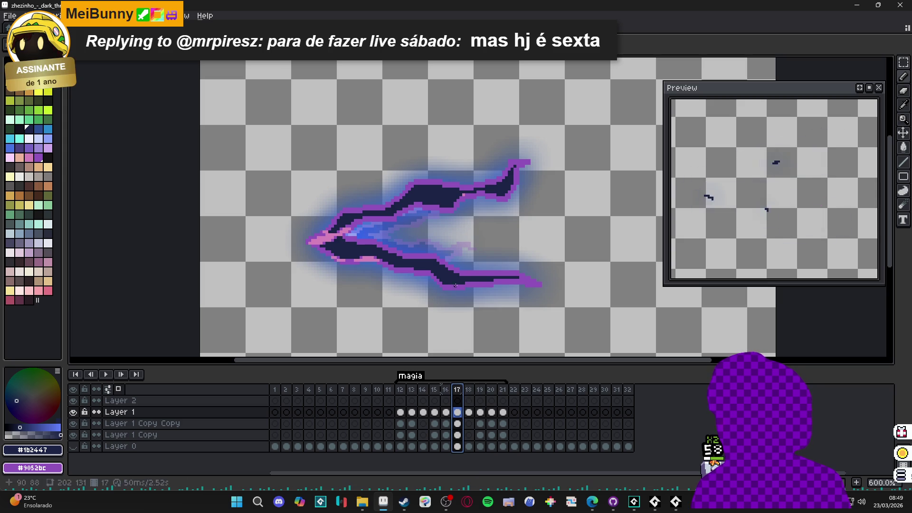
alt+click(458, 282)
click(469, 391)
key(w)
click(446, 281)
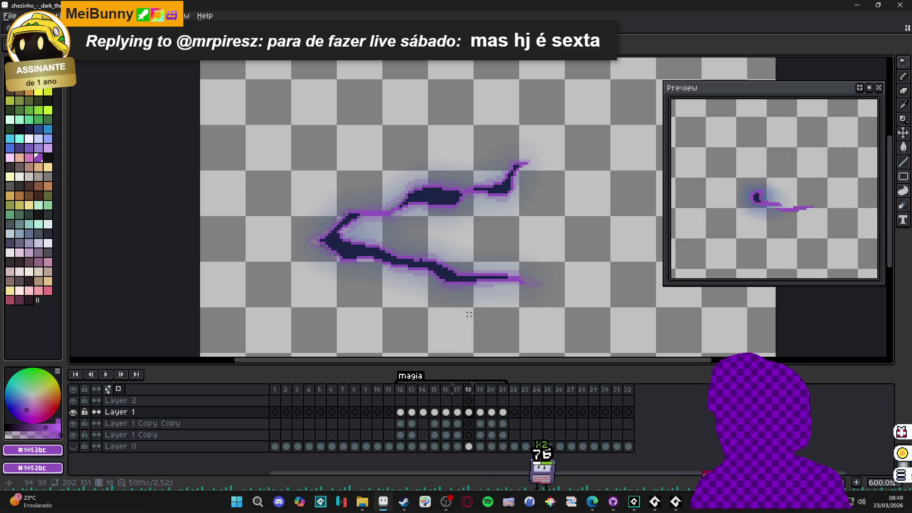
click(449, 275)
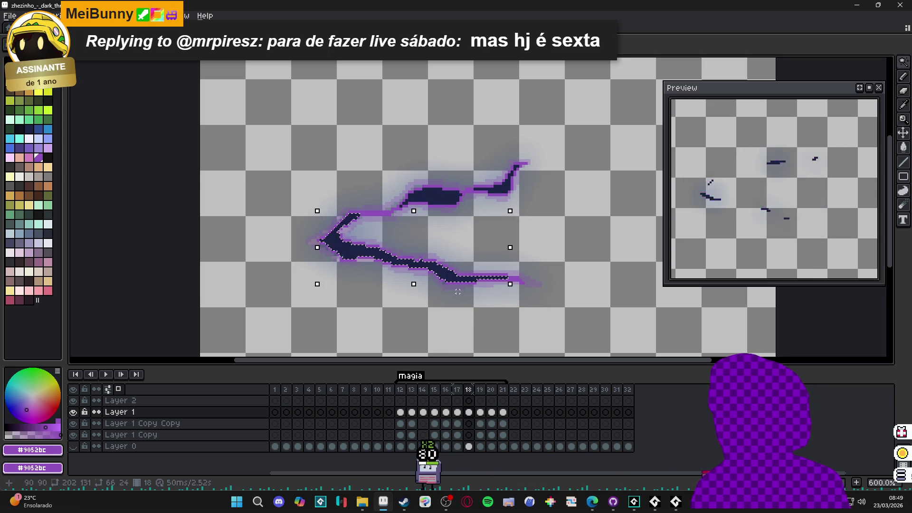
click(464, 204)
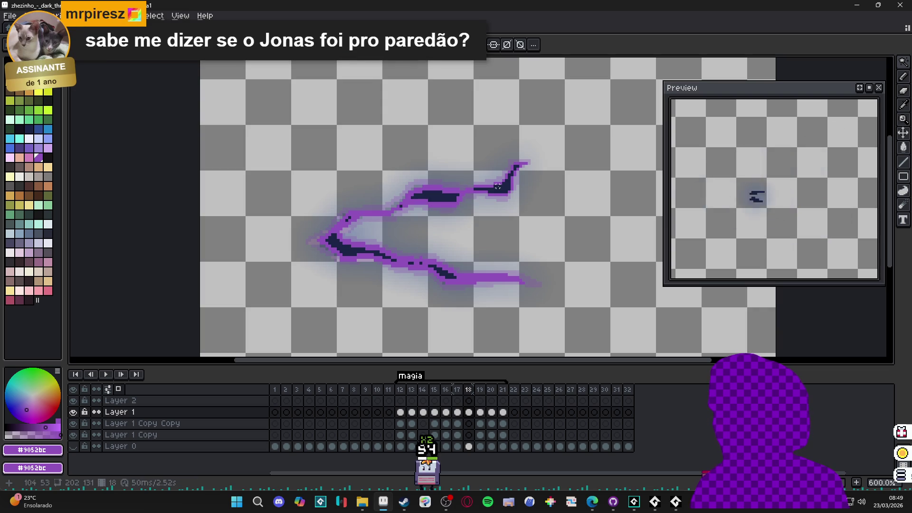
Step: Step through frames 18 to 20 to check the fading slash
click(480, 412)
click(468, 389)
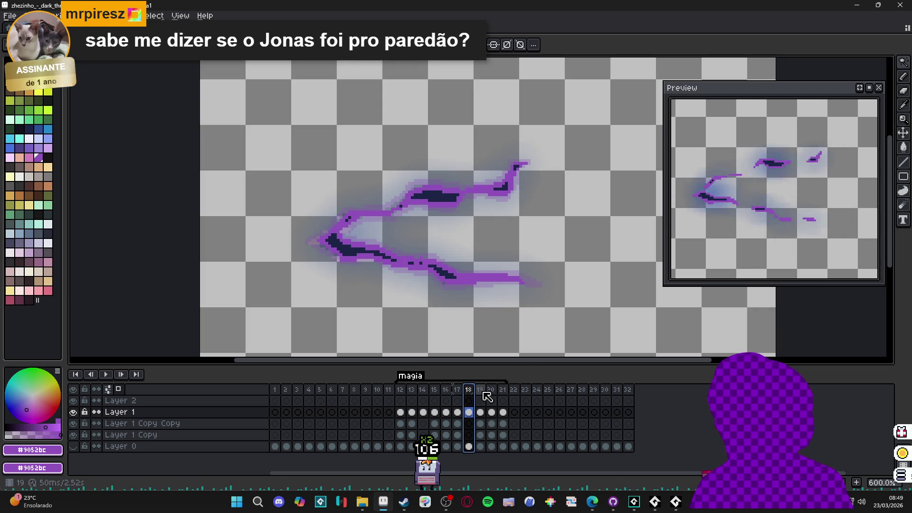
click(480, 389)
click(492, 391)
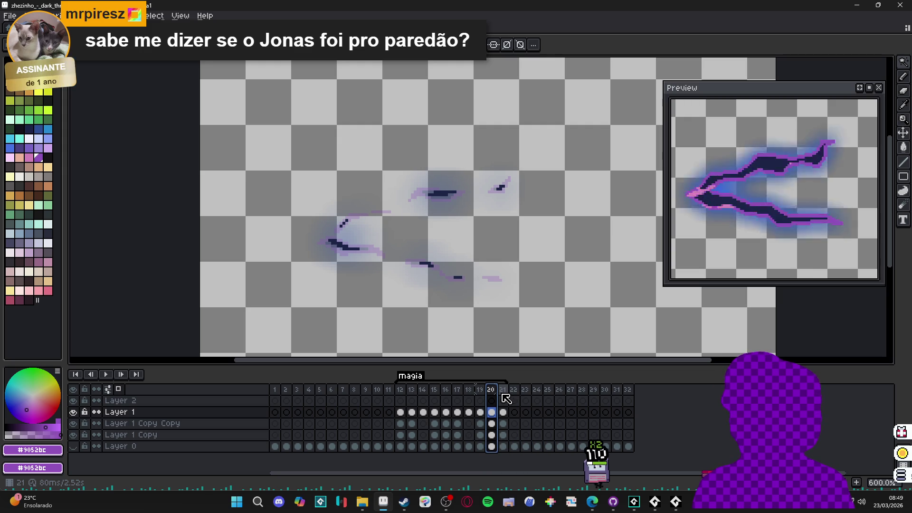
click(446, 401)
click(459, 400)
click(468, 397)
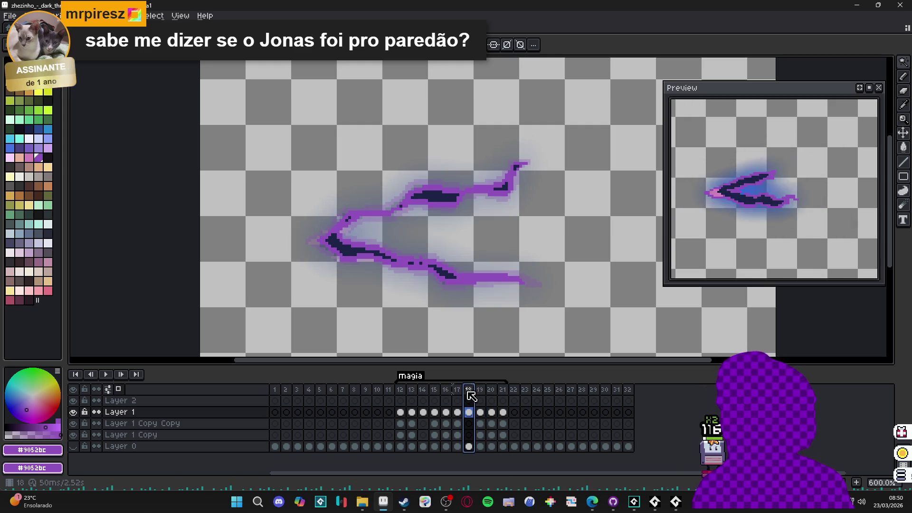
click(481, 397)
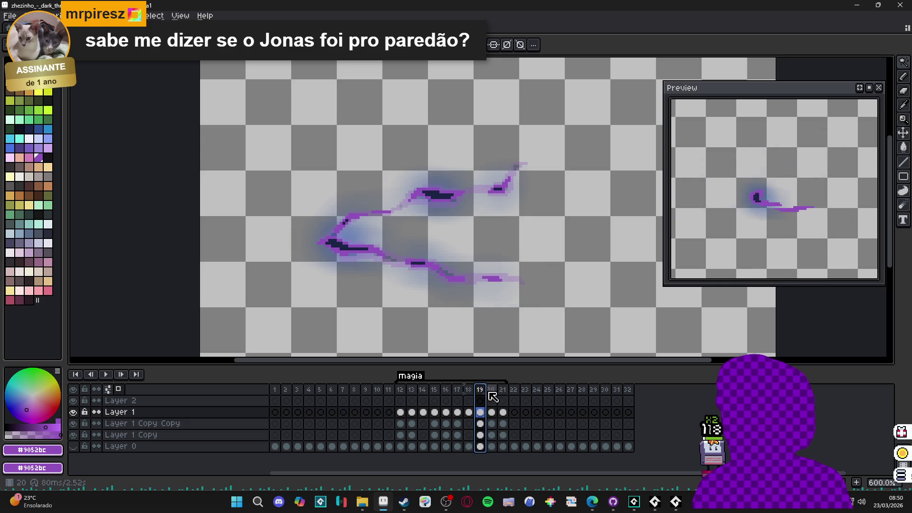
click(470, 397)
click(484, 396)
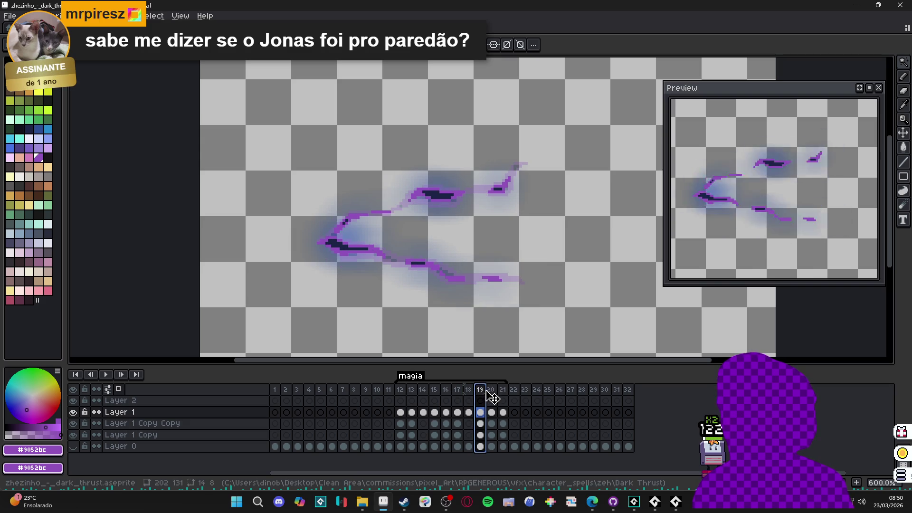
click(491, 394)
click(505, 394)
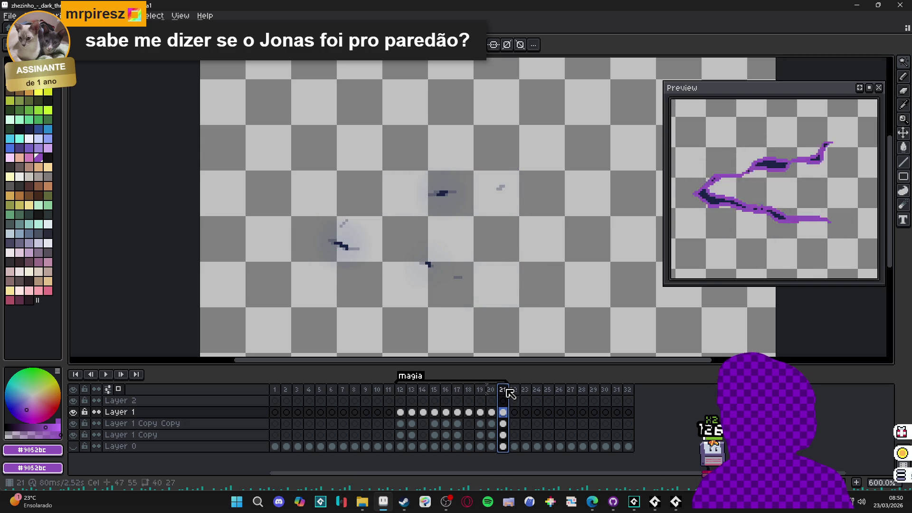
click(469, 393)
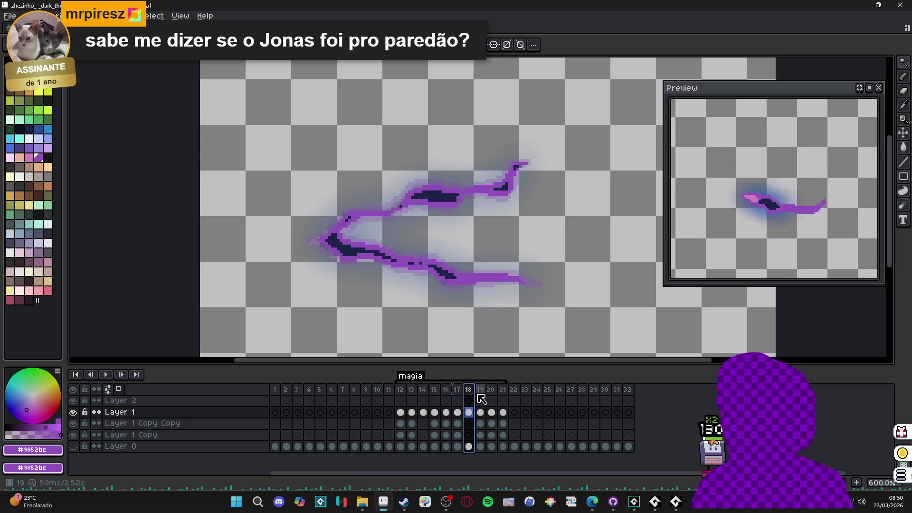
click(457, 395)
click(469, 394)
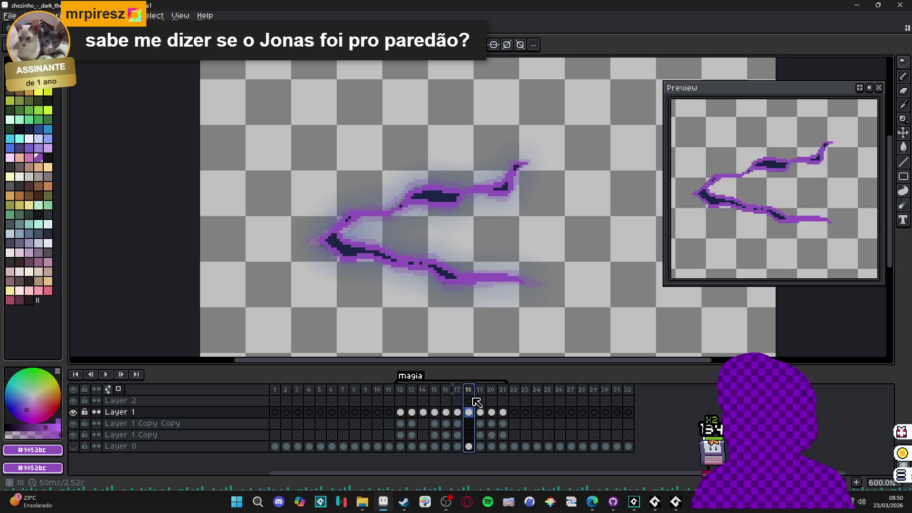
click(457, 395)
click(445, 395)
click(457, 395)
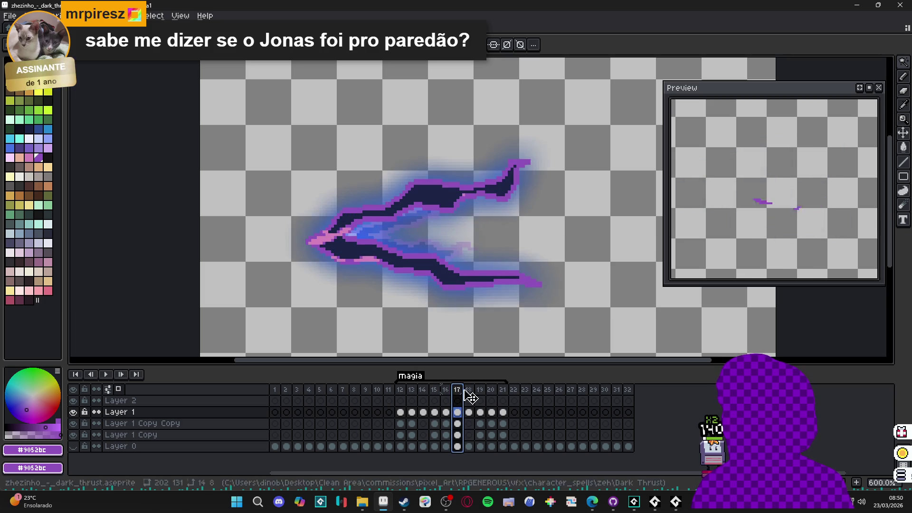
click(469, 397)
key(Left)
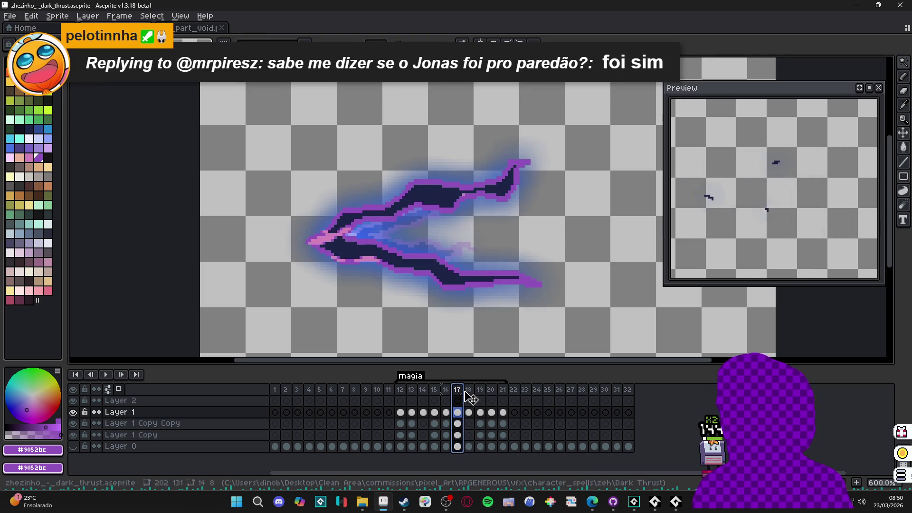
click(471, 396)
click(481, 395)
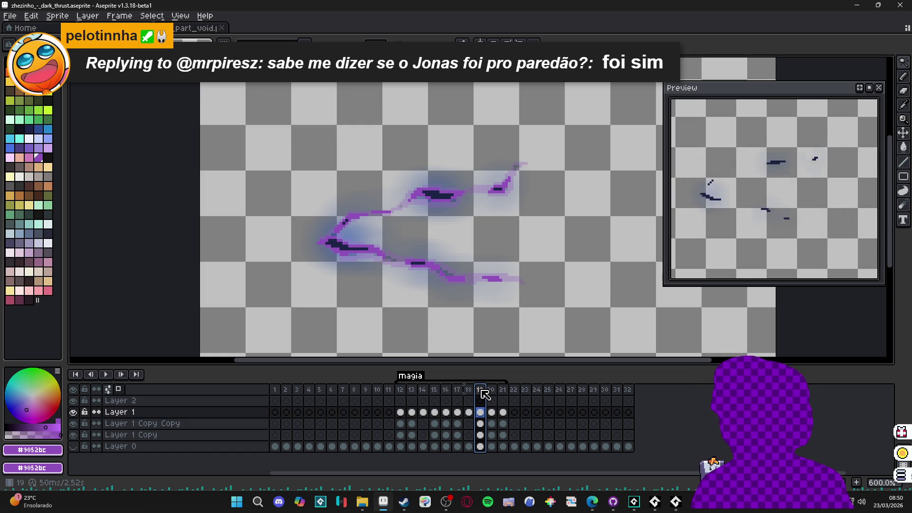
click(469, 392)
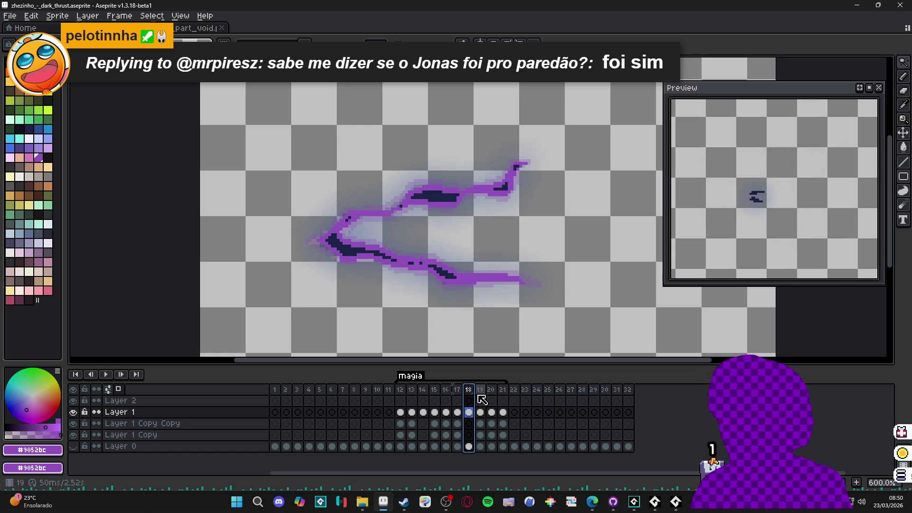
click(482, 394)
click(492, 394)
click(484, 398)
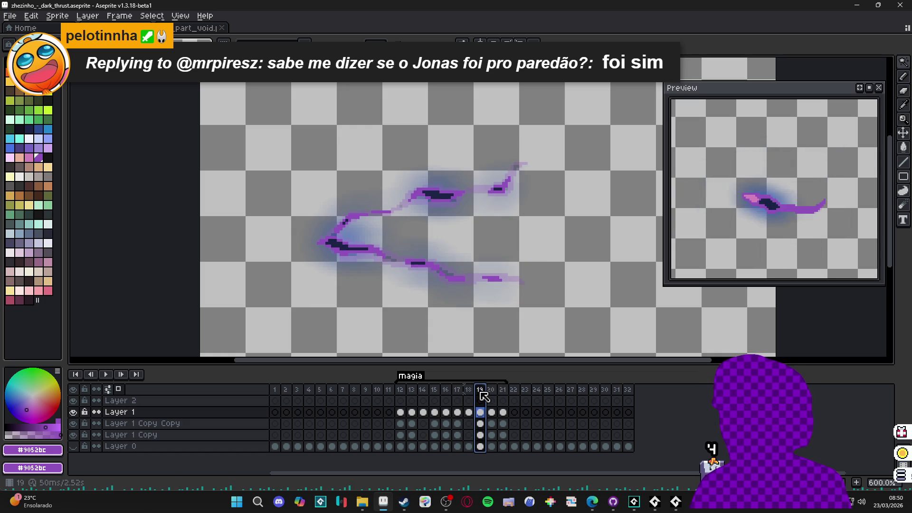
click(470, 392)
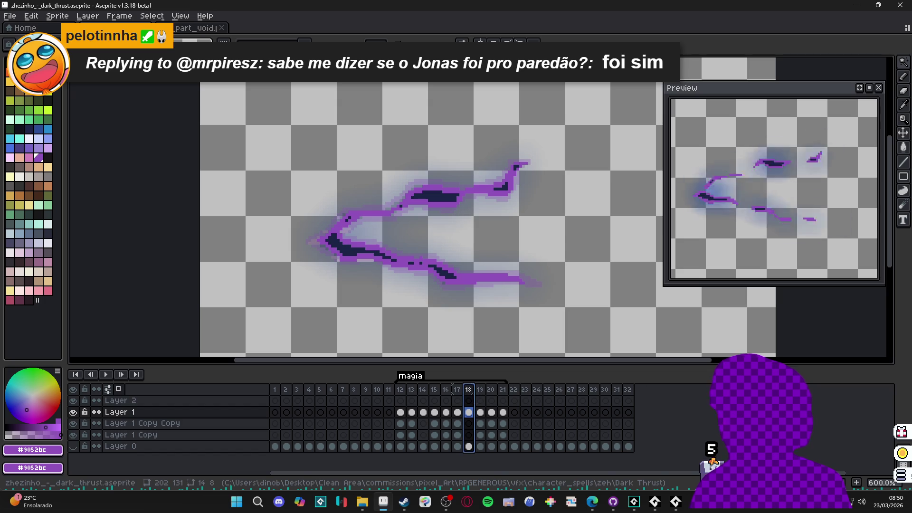
Step: Insert a new frame after frame 18 and delete Layer 1's drawing on the new frame 19
click(856, 483)
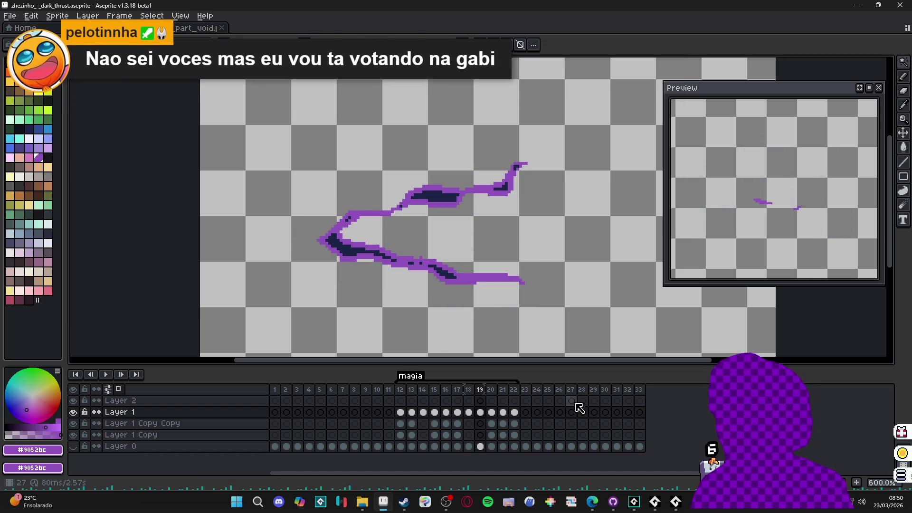
click(484, 390)
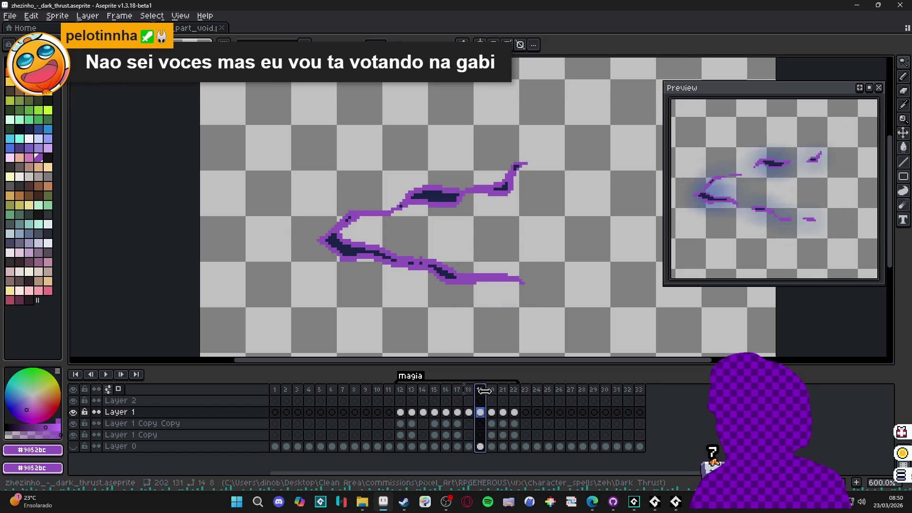
click(469, 390)
click(480, 412)
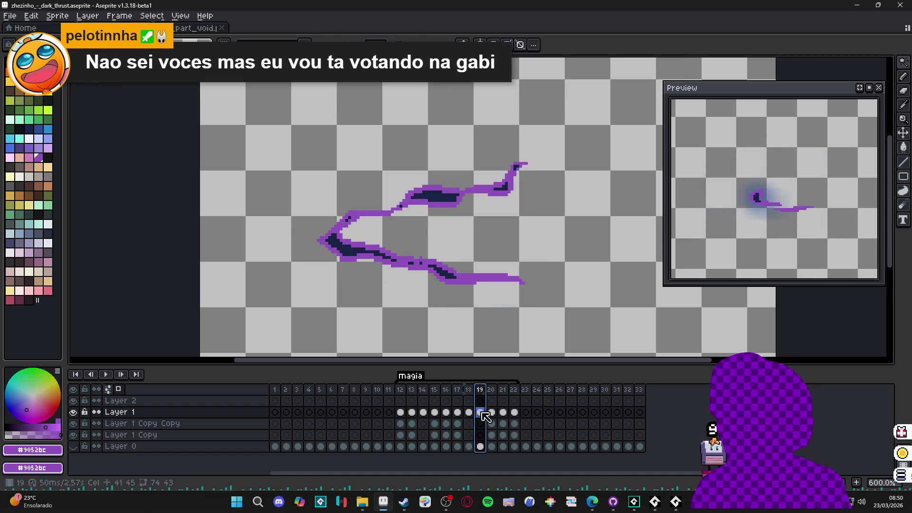
key(Delete)
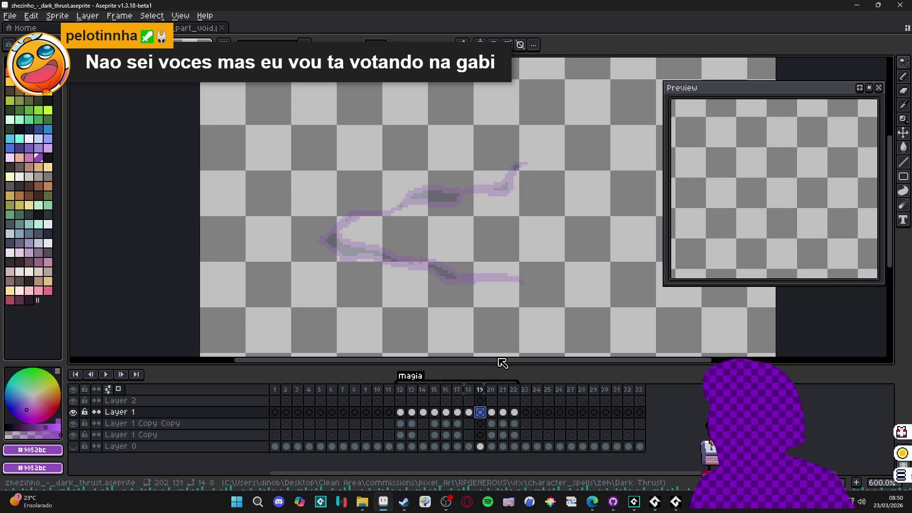
Step: Eyedrop the dark navy #1b2447 from frame 18's lightning, then return to empty frame 19
click(472, 391)
click(481, 391)
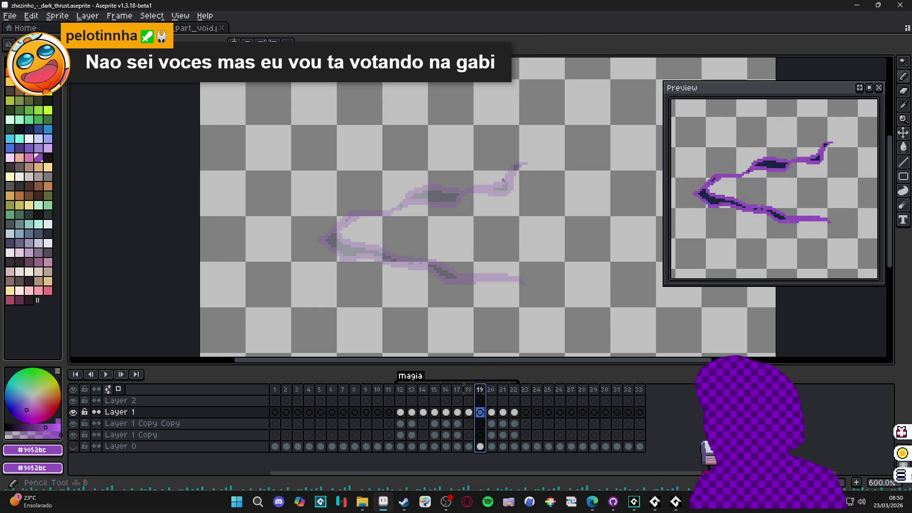
click(469, 390)
alt+click(444, 194)
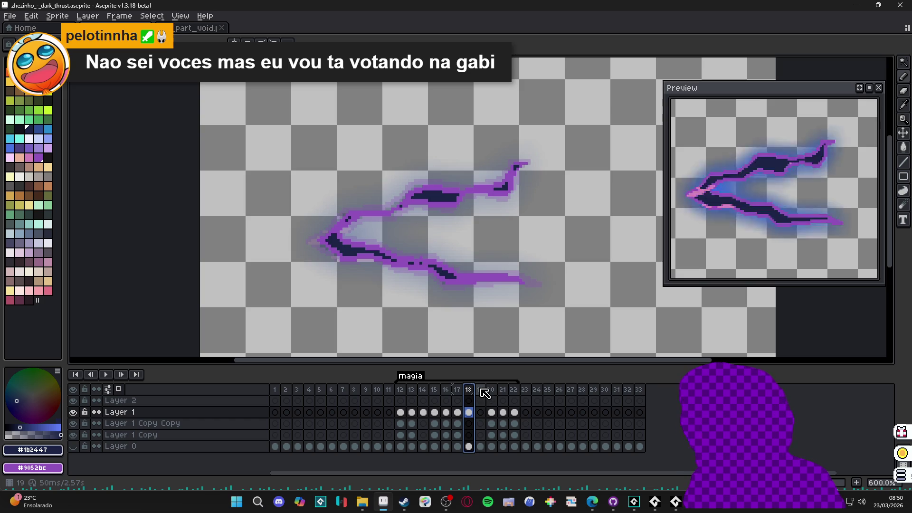
click(482, 390)
Step: Pencil dark navy strokes along frame 19's upper slash branch, from the right tip leftward
drag(518, 164, 508, 181)
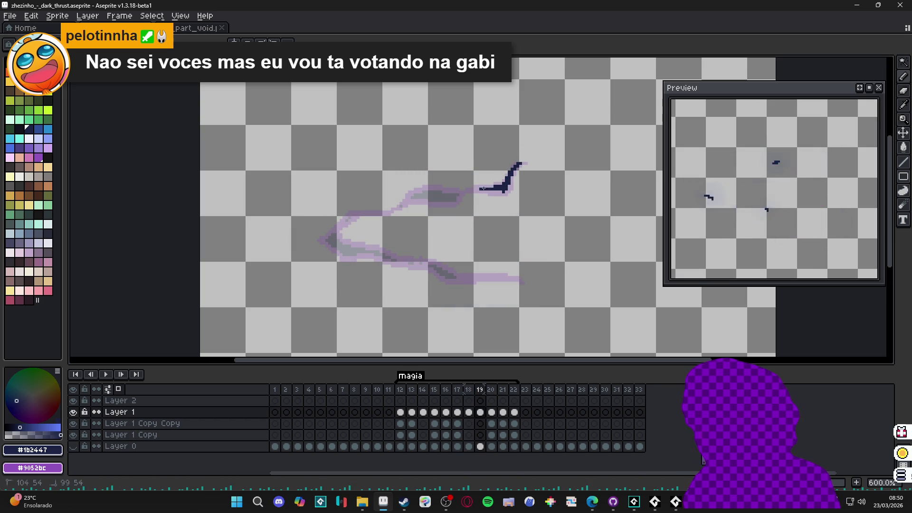
drag(494, 192, 483, 187)
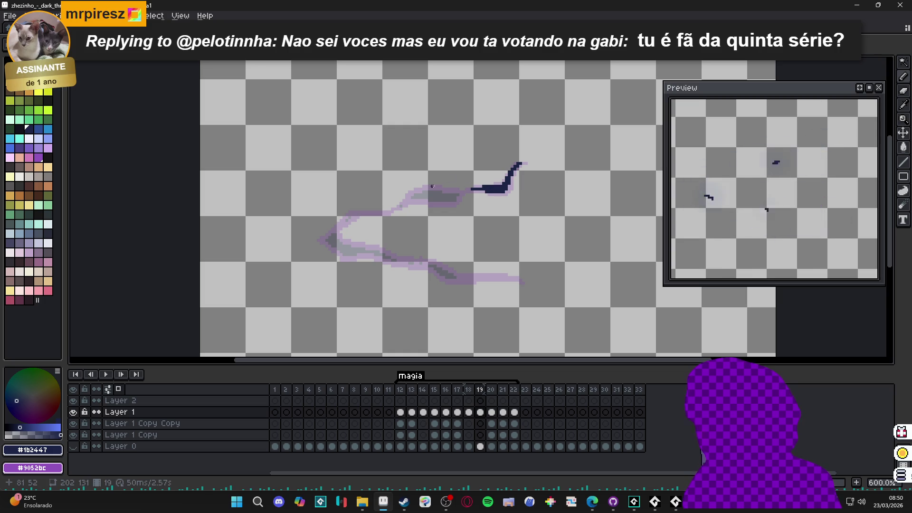
drag(455, 194, 412, 197)
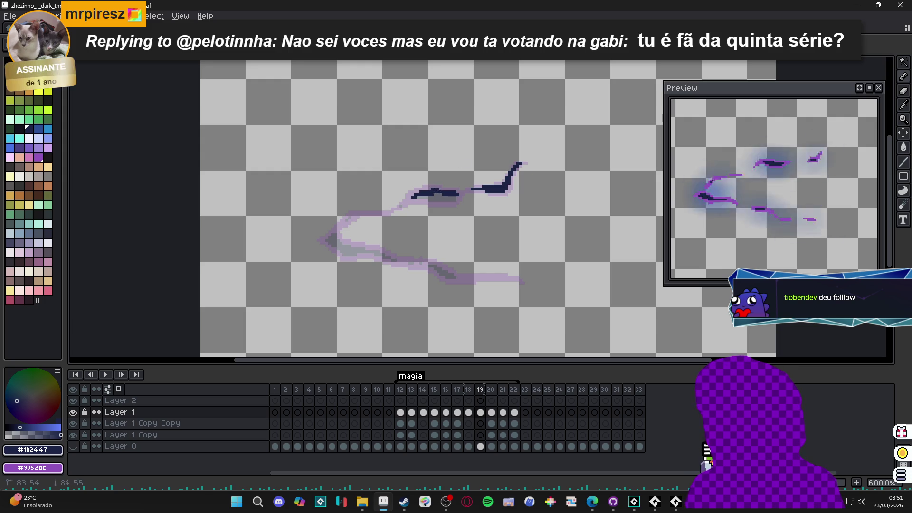
drag(427, 190, 457, 196)
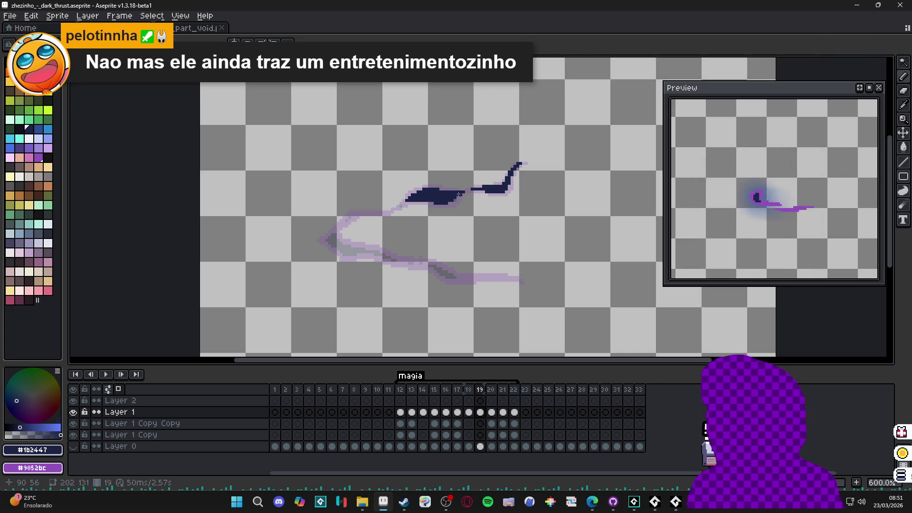
click(458, 197)
drag(402, 206, 410, 201)
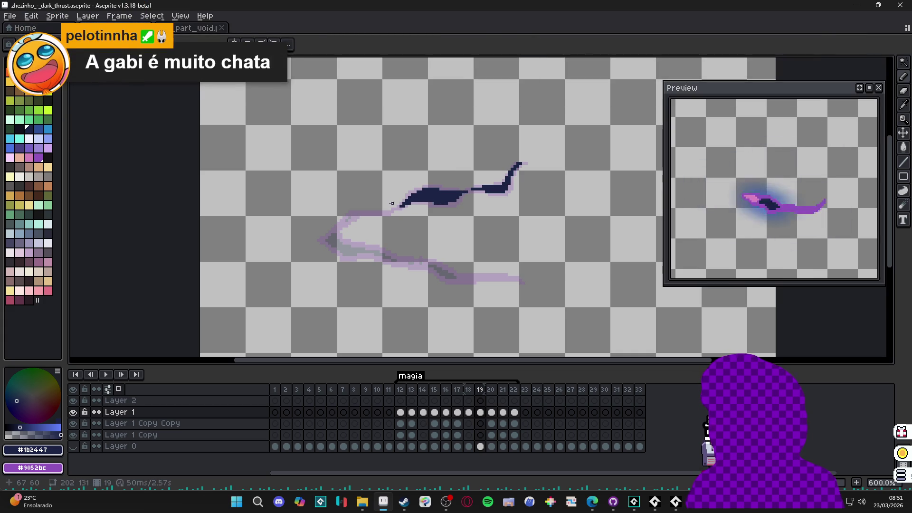
drag(383, 212, 337, 231)
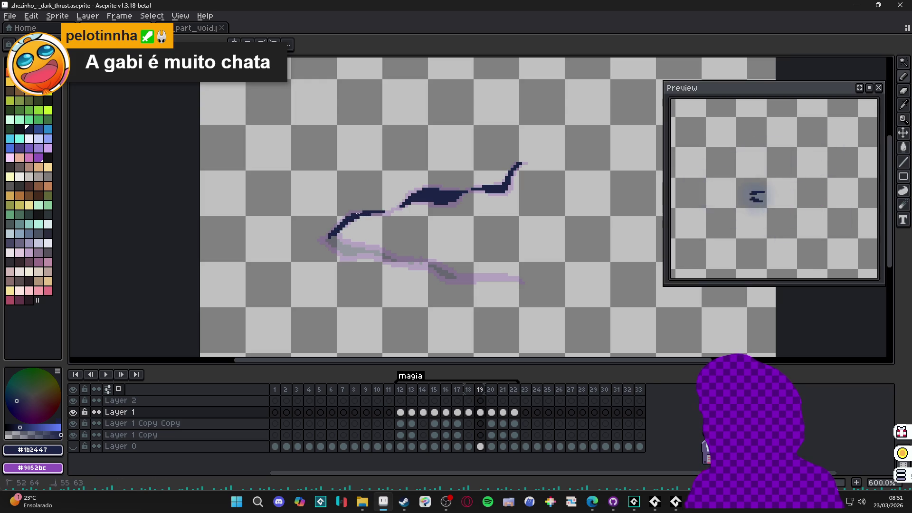
Step: Extend the slash's lower hook, then thicken the bottom dark stroke and lengthen it rightward
drag(330, 239, 330, 240)
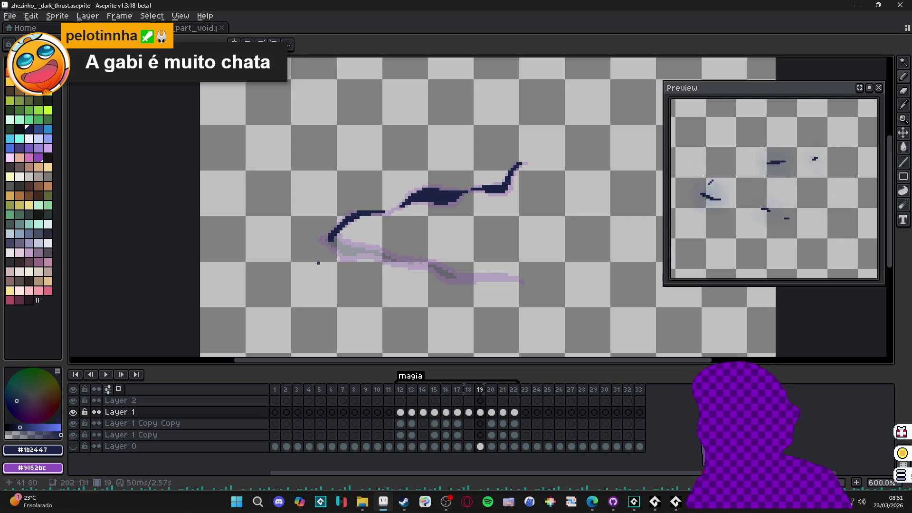
drag(327, 240, 331, 244)
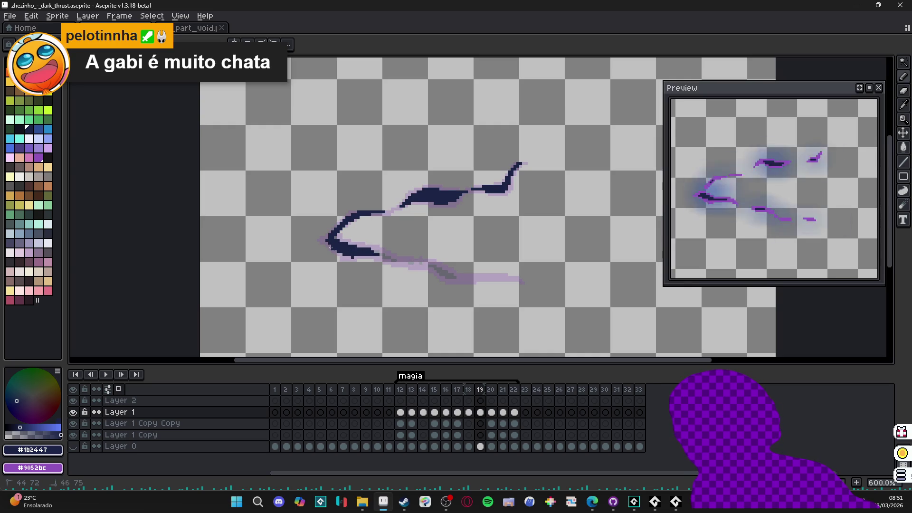
drag(357, 256, 373, 257)
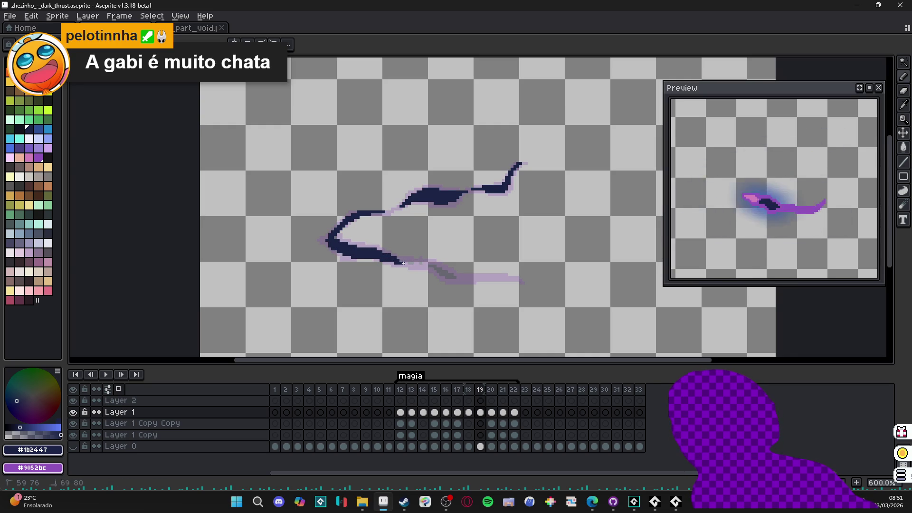
drag(400, 263, 412, 265)
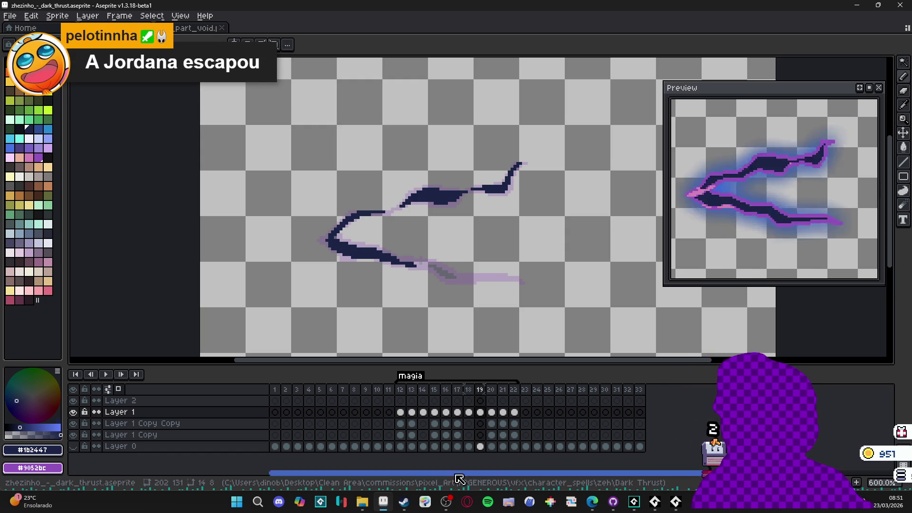
click(446, 504)
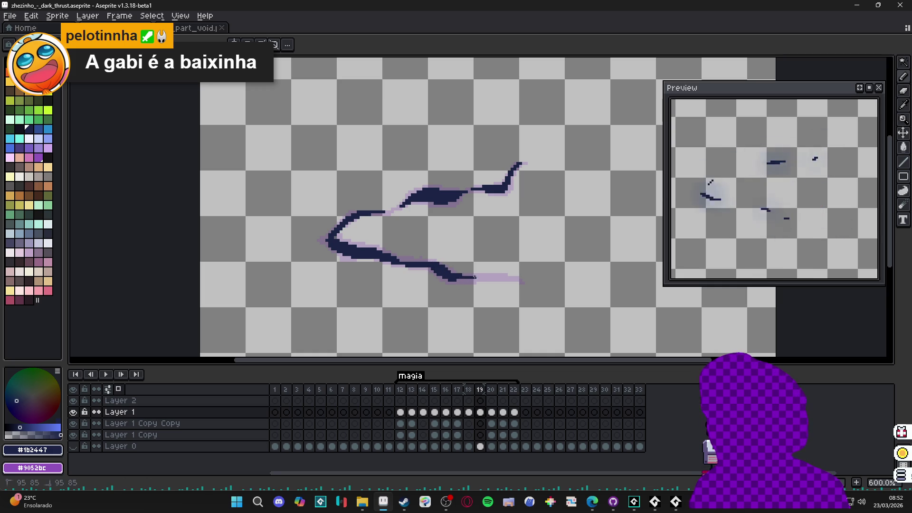
drag(479, 277, 498, 276)
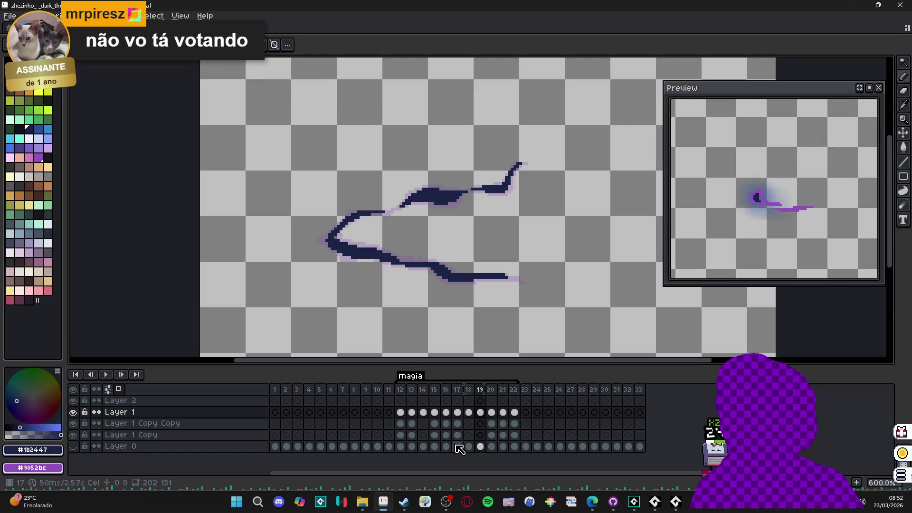
Step: Magic Wand and delete frame 19's dark navy pixels, connected ones first, then with Contiguous off
click(468, 390)
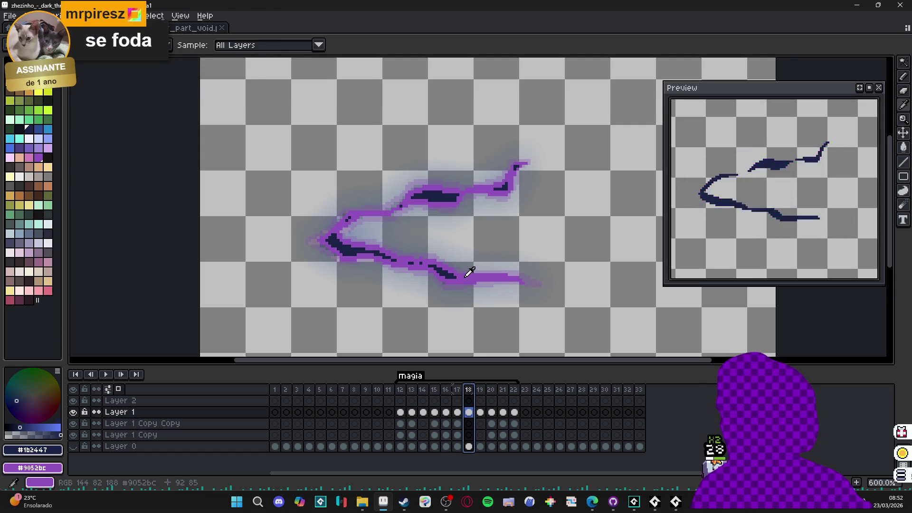
click(480, 390)
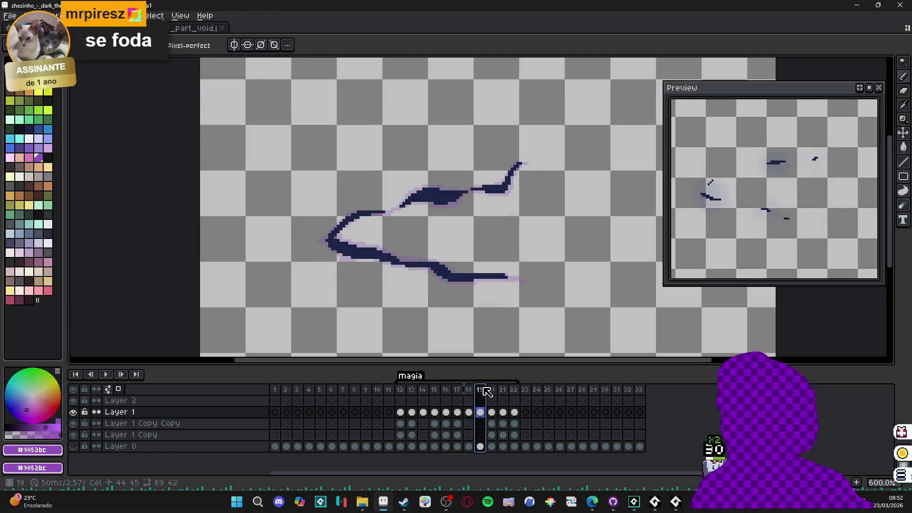
key(w)
click(458, 277)
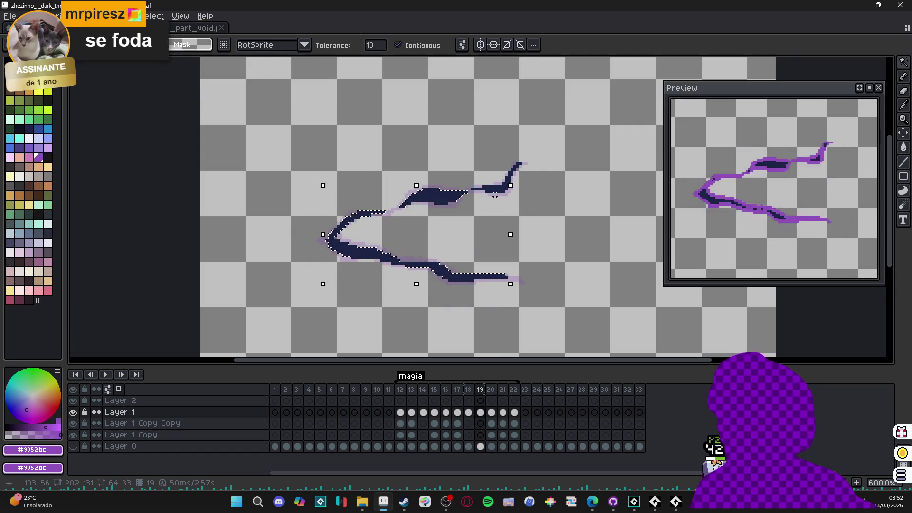
key(Delete)
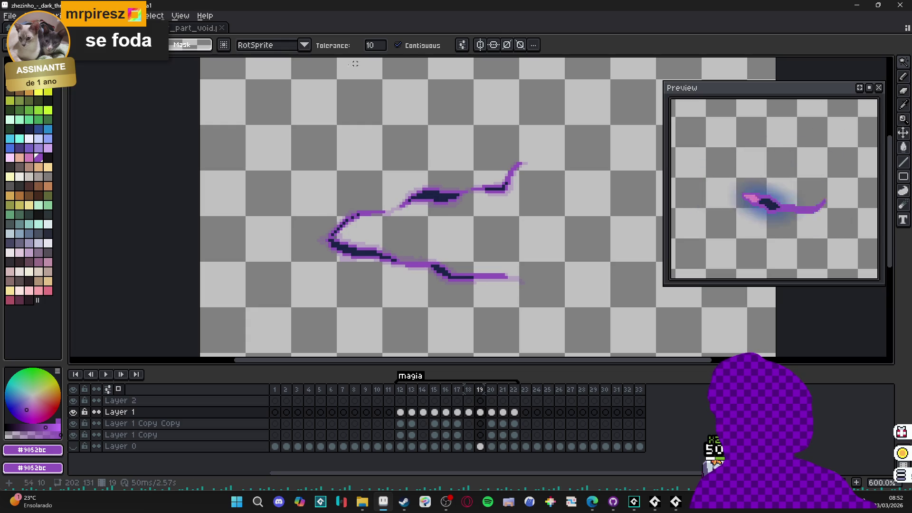
click(397, 45)
click(440, 198)
key(Delete)
click(398, 45)
Step: Compare against frame 20's dark strokes, then undo on frame 19 and deselect
click(491, 389)
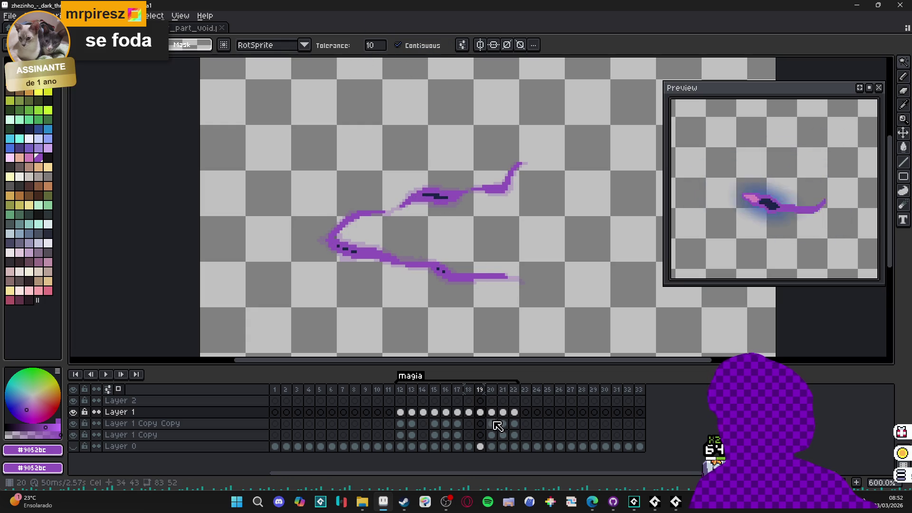
click(492, 392)
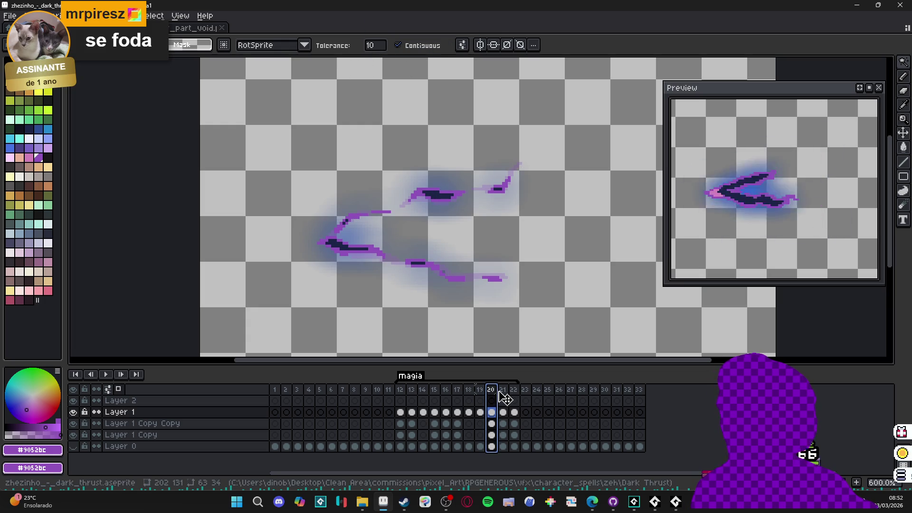
click(480, 390)
key(ctrl+z)
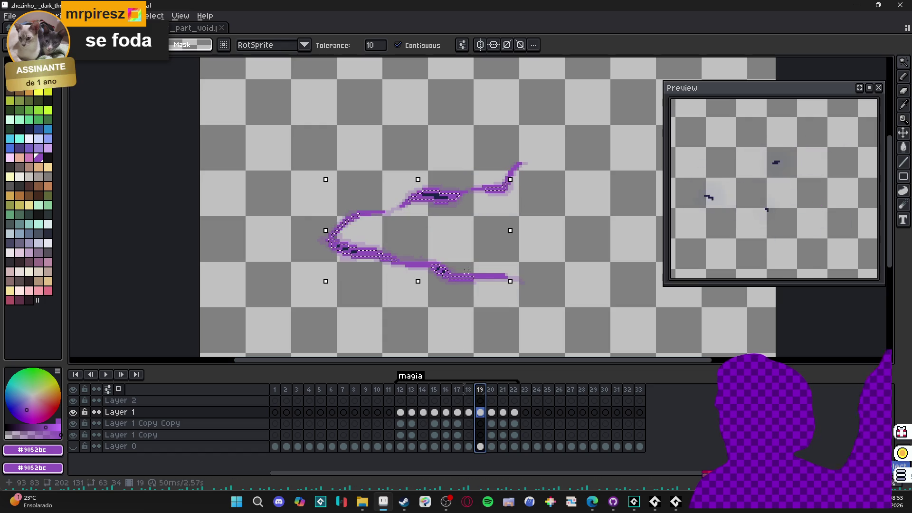
key(ctrl+d)
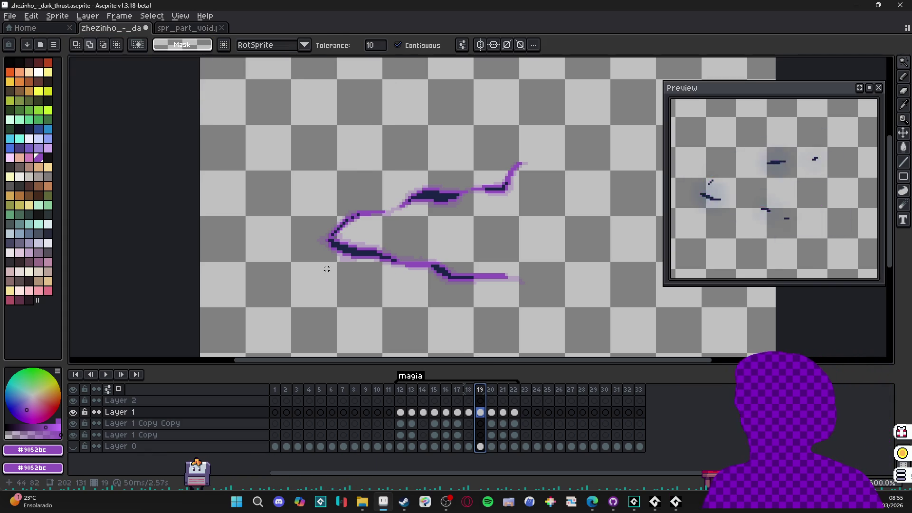
Step: Scroll down to review frame 19's purple slash with its thin dark core lines restored
scroll(396, 259, down, 1)
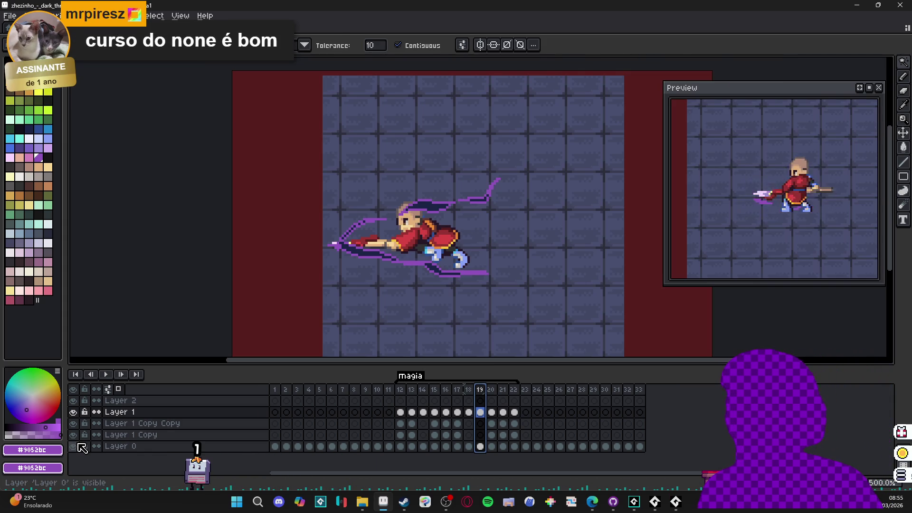
Step: Toggle the background/character layer on and off, then step through frames 18 to 22
click(73, 446)
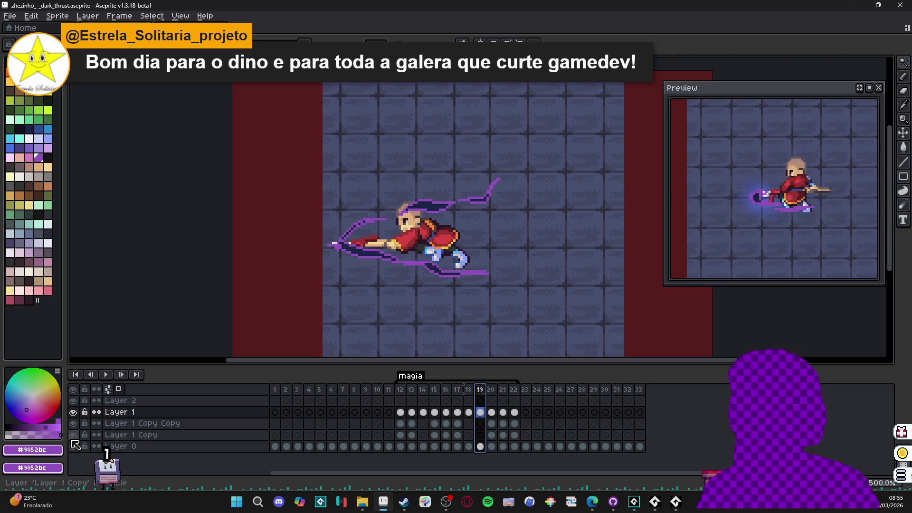
click(73, 447)
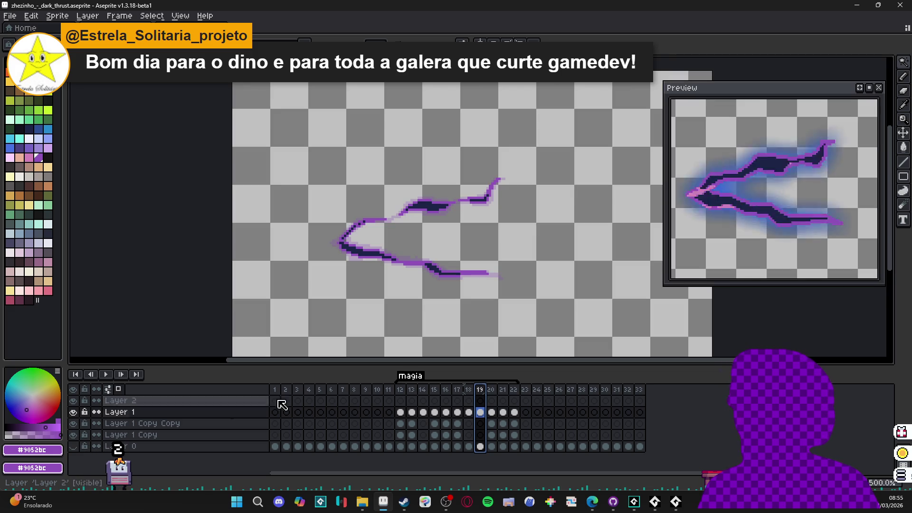
click(470, 392)
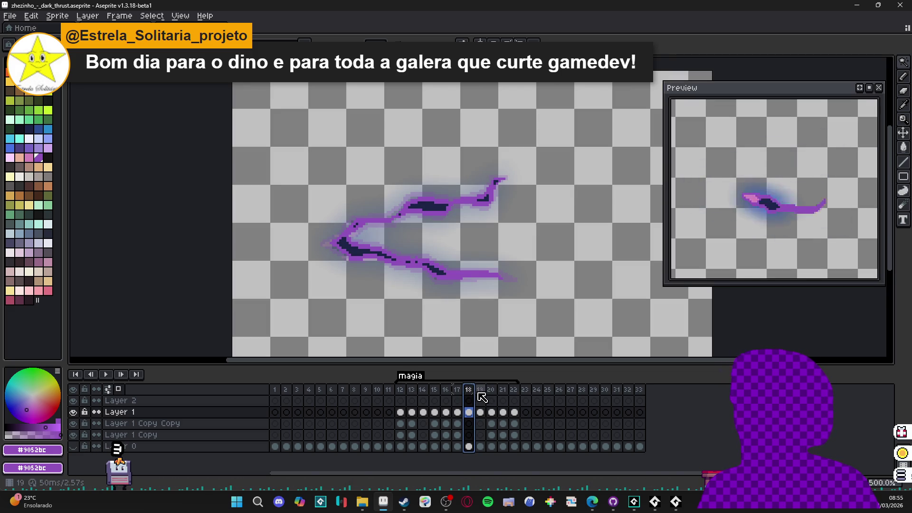
click(480, 393)
click(490, 390)
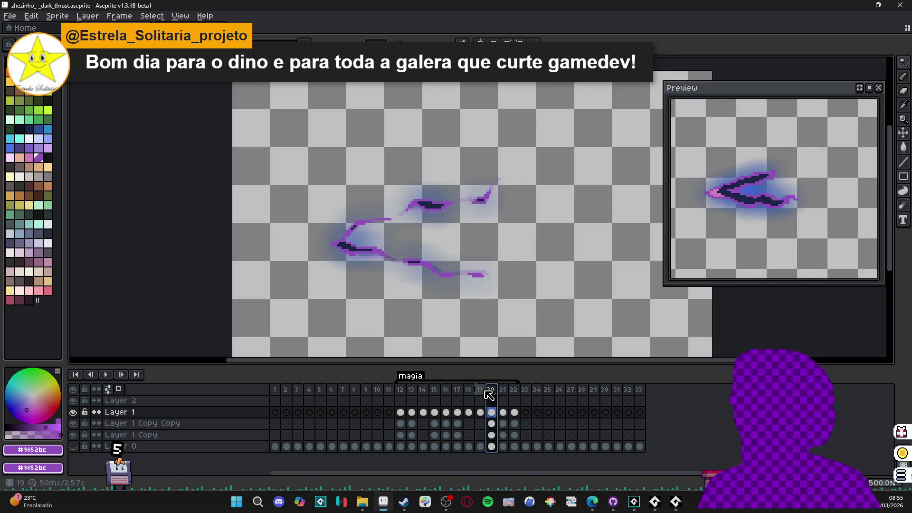
click(484, 390)
click(494, 393)
click(504, 390)
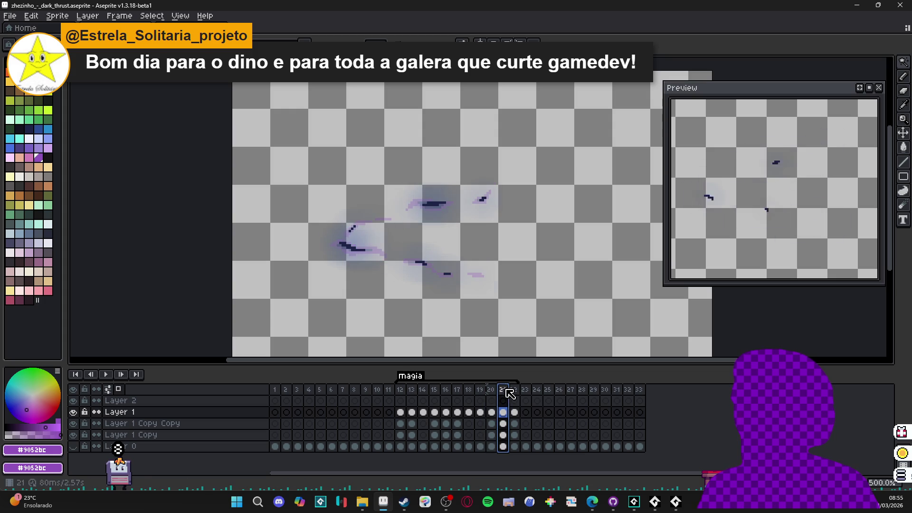
click(514, 394)
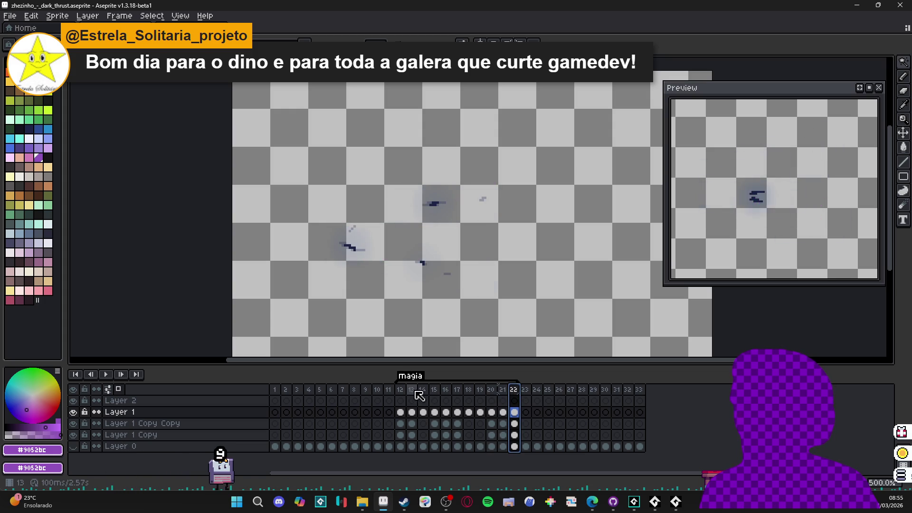
Step: Step through the slash frames 17 to 22 again
click(457, 390)
click(469, 390)
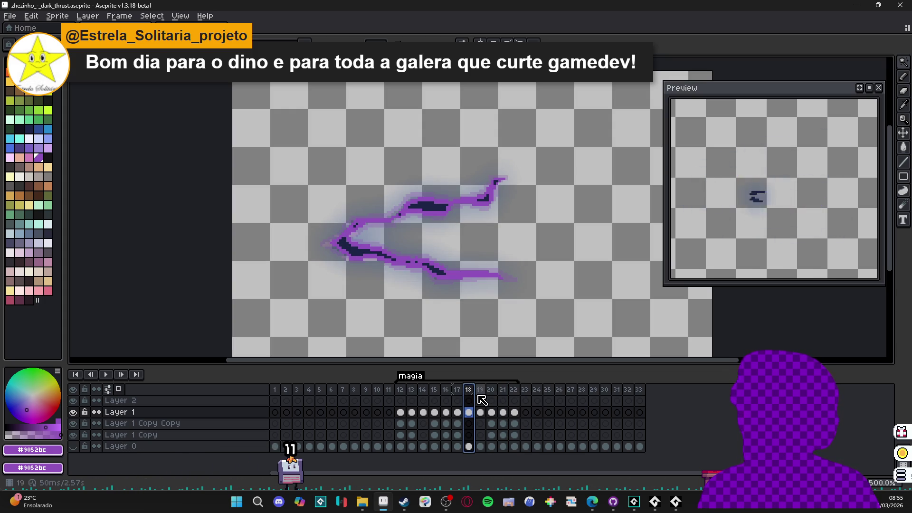
click(480, 389)
click(496, 391)
click(503, 393)
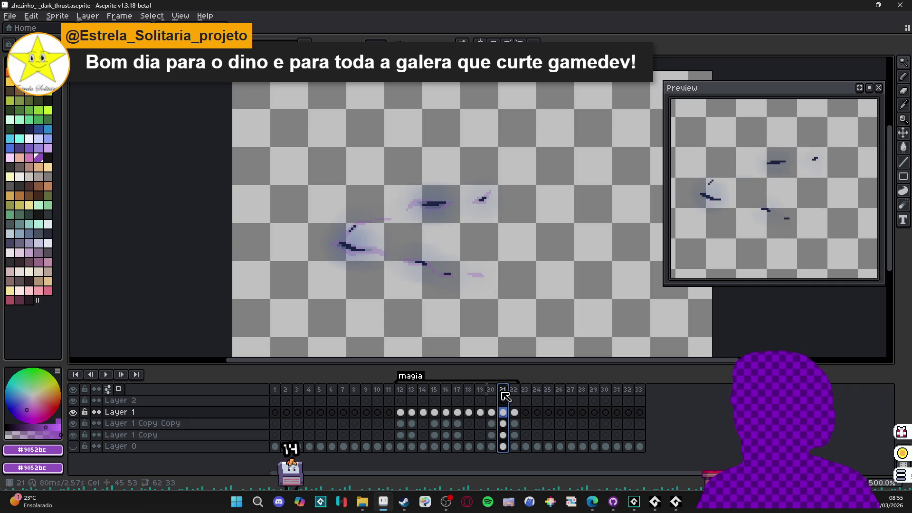
click(515, 391)
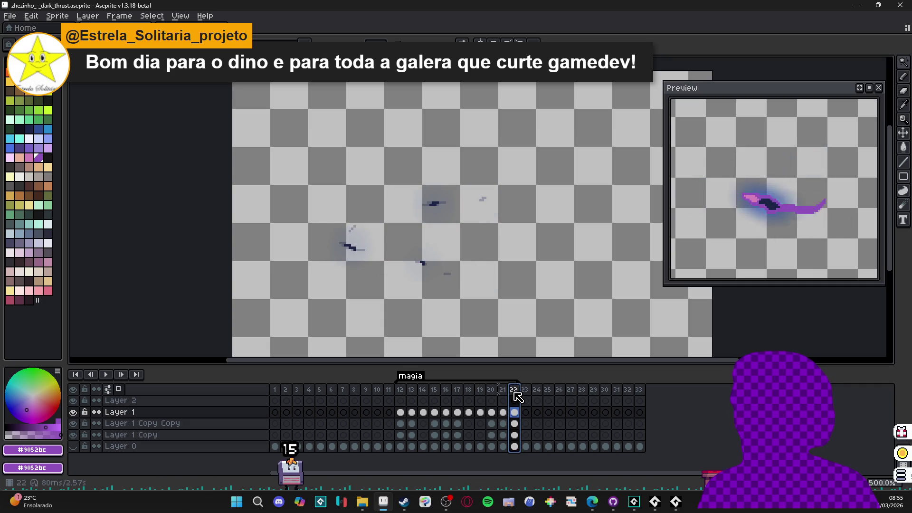
Step: Review every slash frame from 12 through 22 in order, ending on frame 22
click(401, 393)
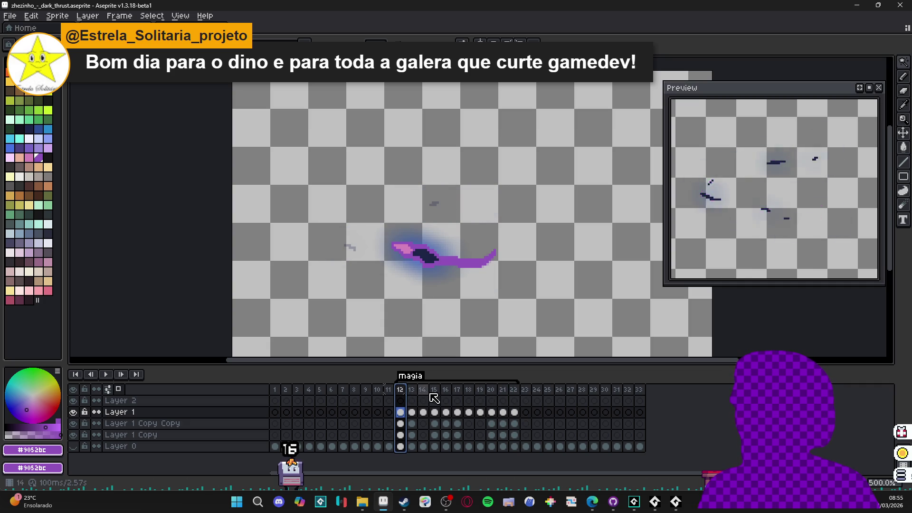
click(414, 393)
click(424, 392)
click(435, 392)
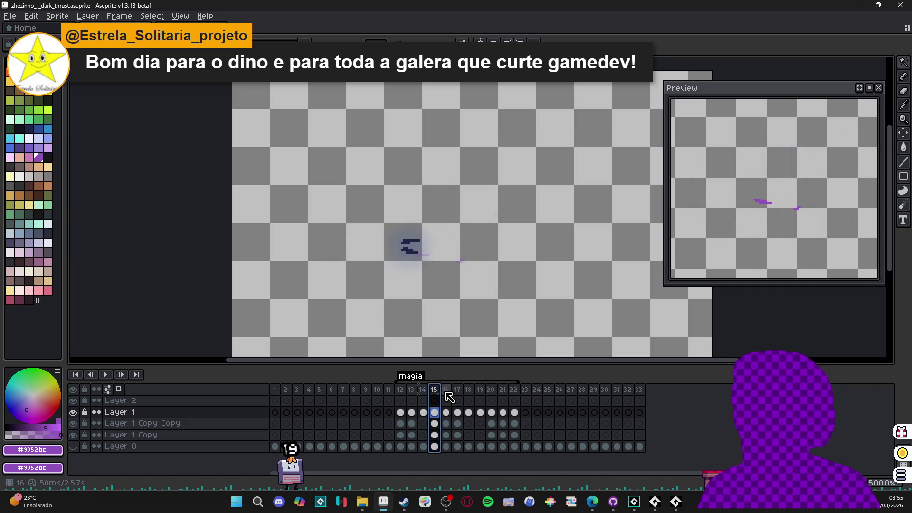
click(448, 392)
click(458, 394)
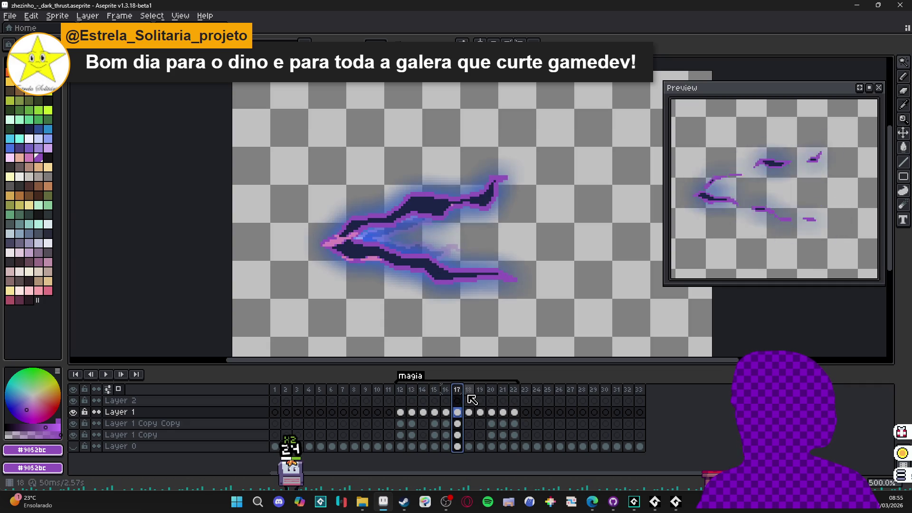
click(469, 394)
click(481, 395)
click(492, 394)
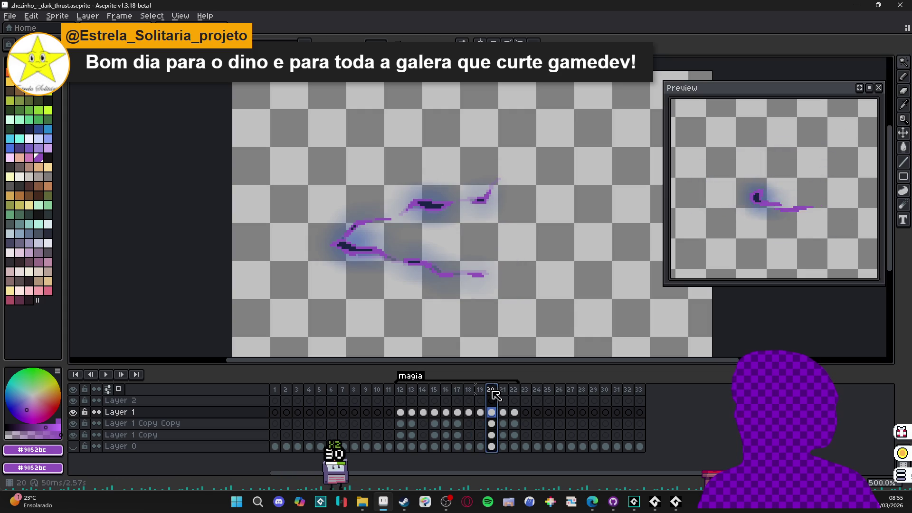
click(502, 394)
click(514, 393)
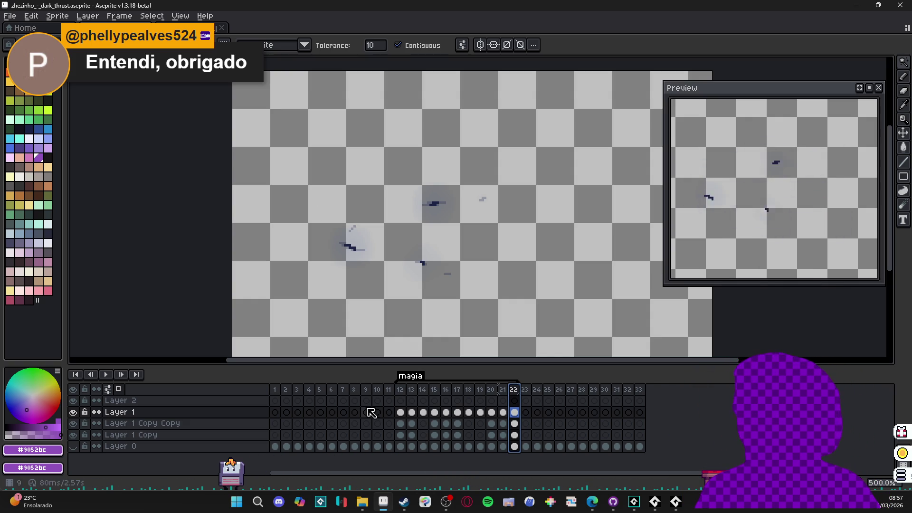
click(404, 392)
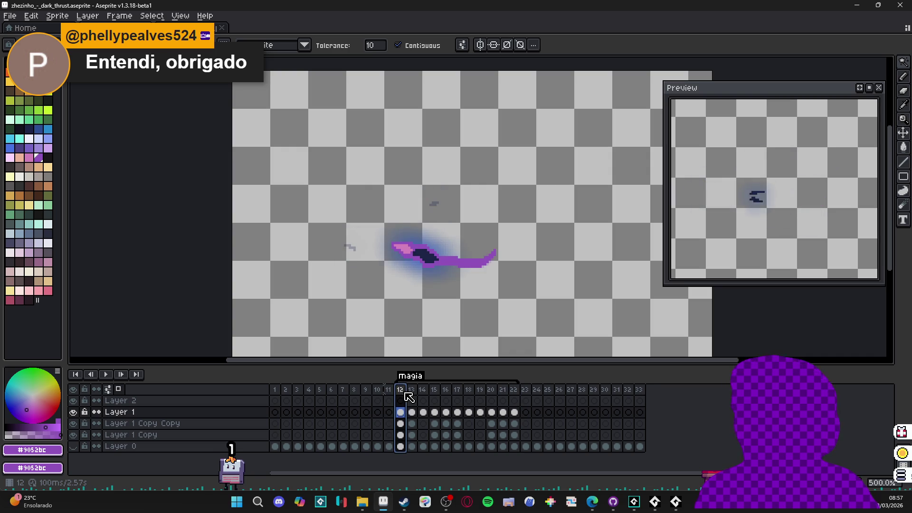
key(Right)
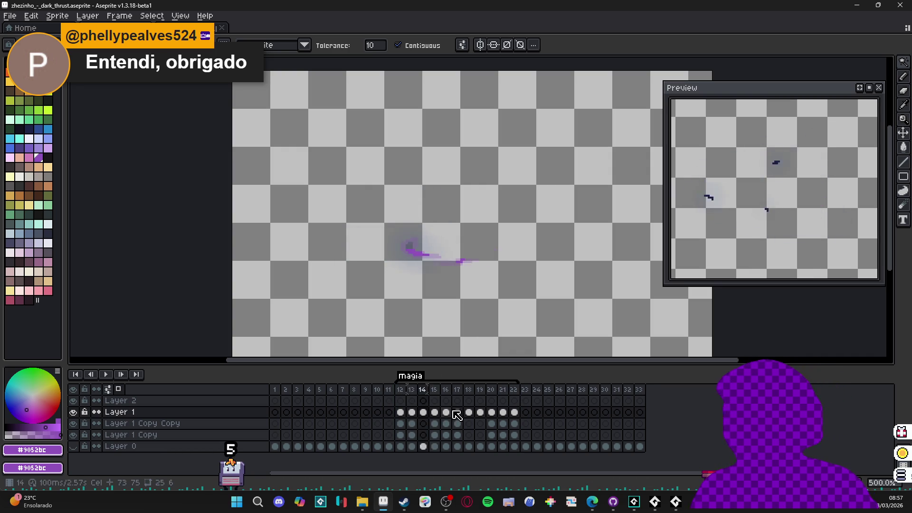
key(Right)
key(Right)
key(Right)
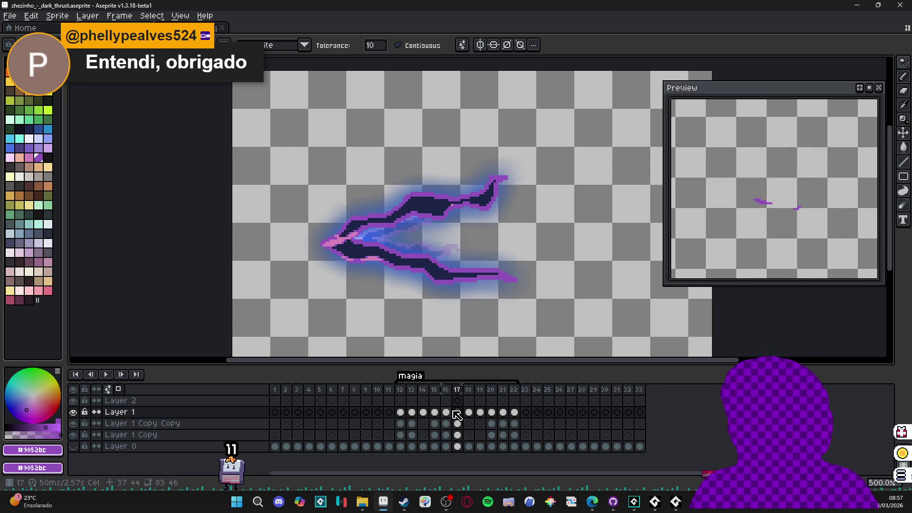
key(Right)
key(Right)
key(Right)
key(Right)
key(Left)
key(Left)
key(Right)
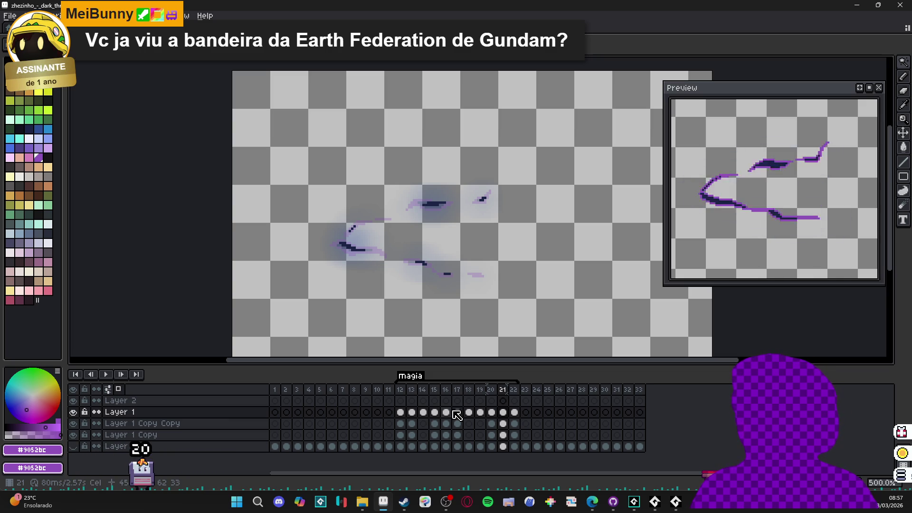
key(Right)
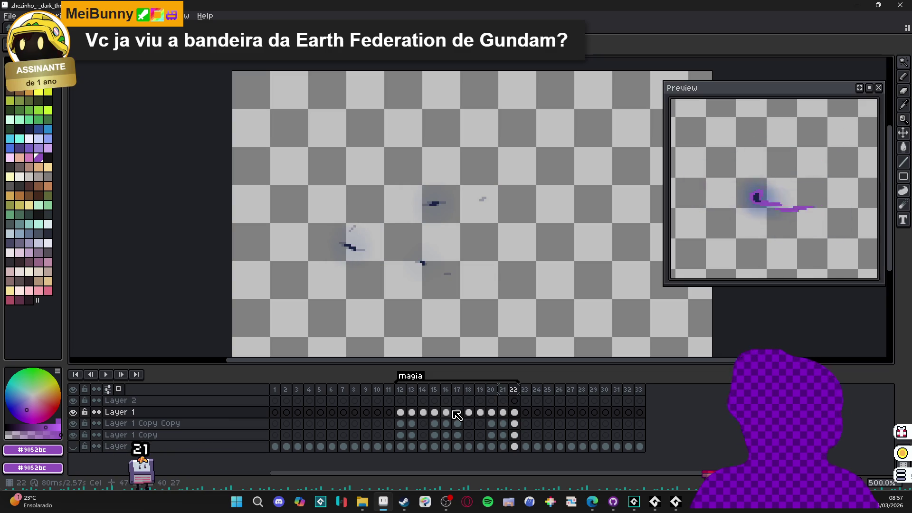
key(Left)
key(Left)
key(Left)
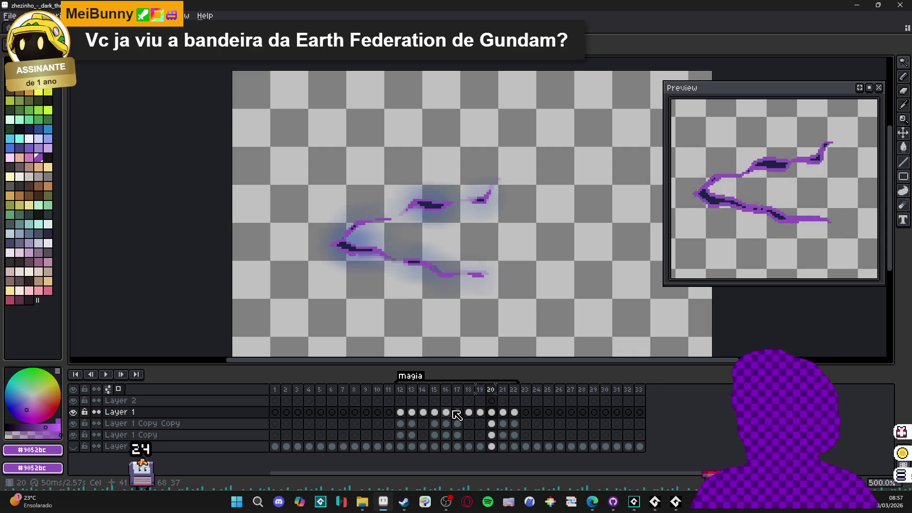
key(Left)
key(Left)
key(Left)
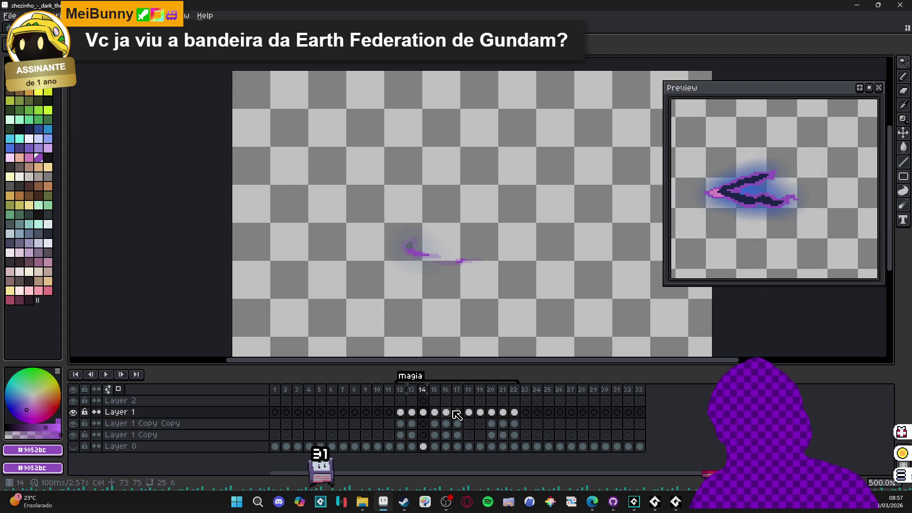
click(457, 415)
key(Return)
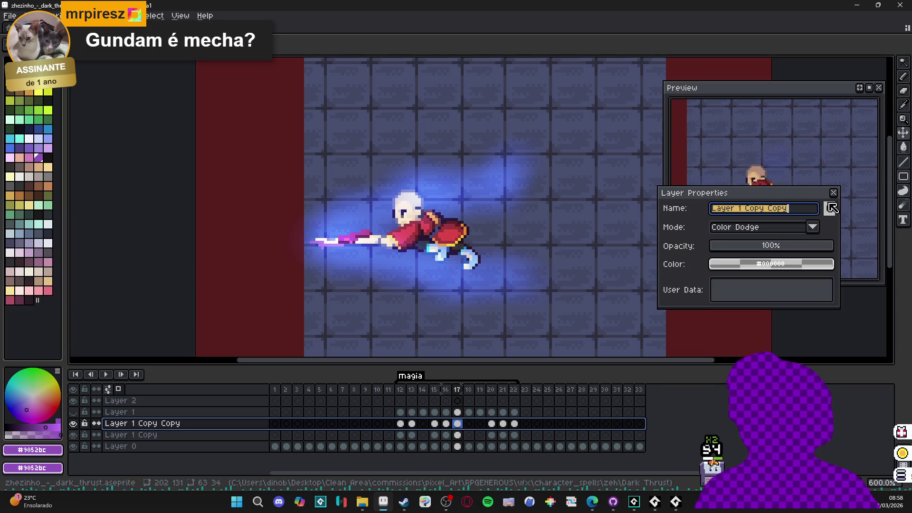
Step: Switch Layer 1 Copy Copy's blend mode from Color Dodge to Normal and close its properties
click(803, 229)
click(763, 245)
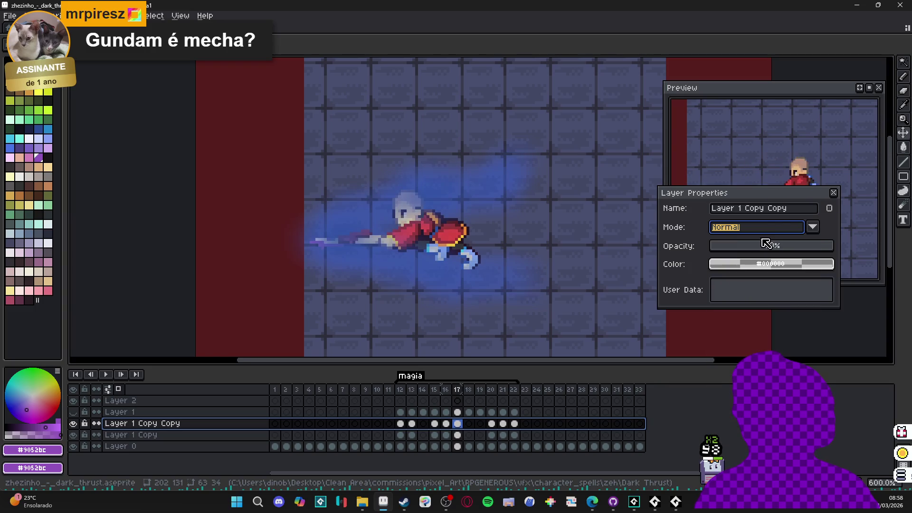
click(834, 195)
click(457, 412)
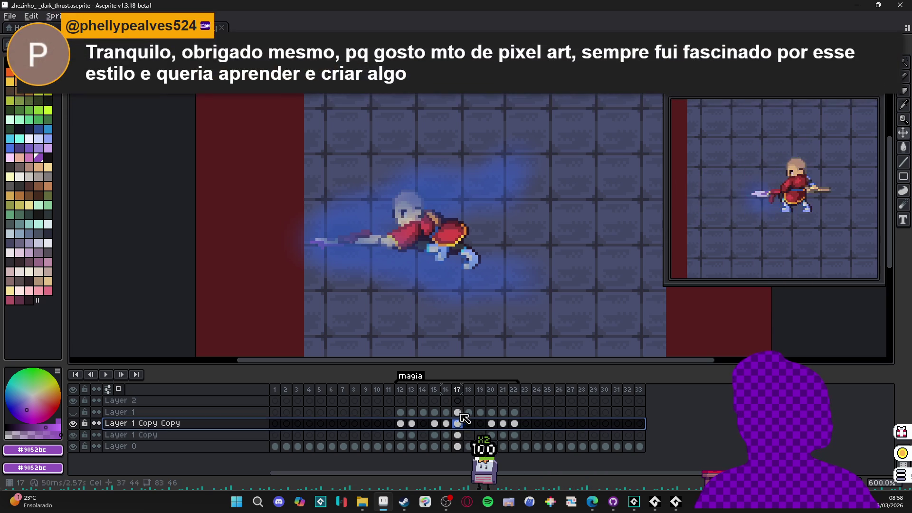
Step: Select frame 18's slash outline from Layer 1 and brush it solid blue on Layer 1 Copy Copy
click(469, 412)
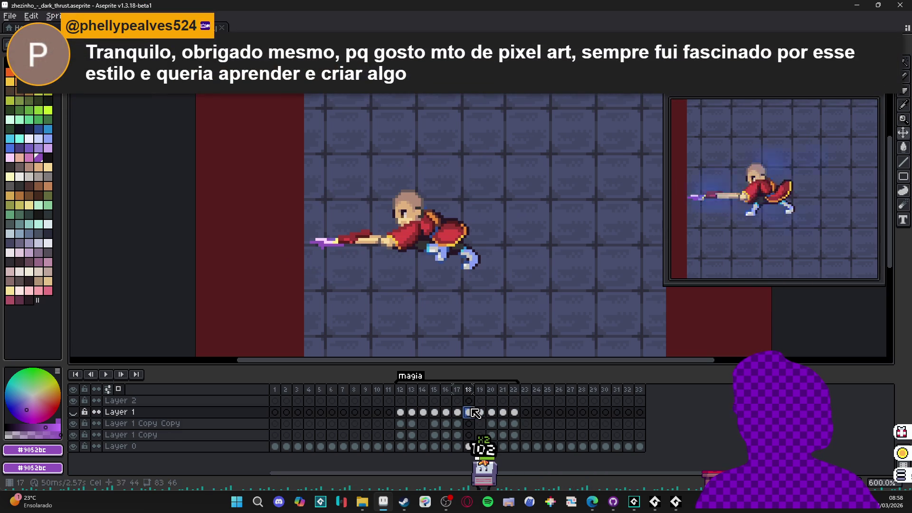
click(73, 412)
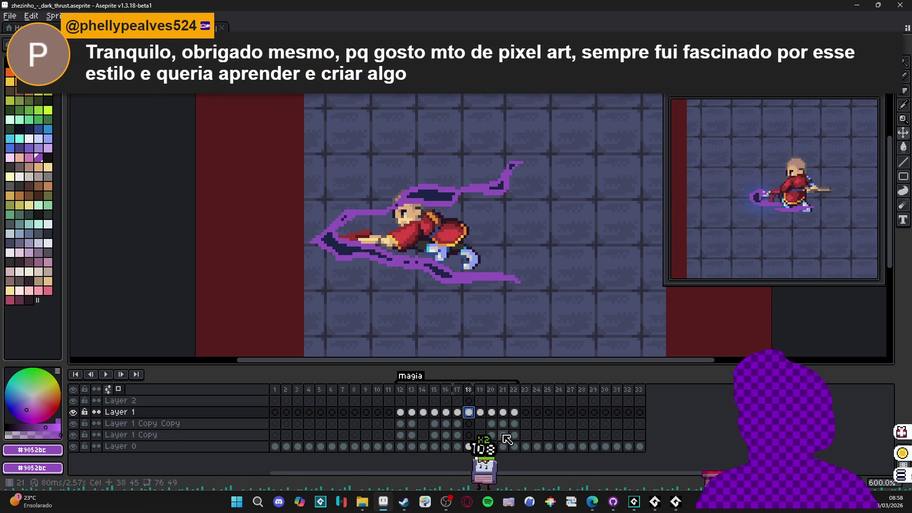
click(468, 424)
click(468, 412)
click(469, 423)
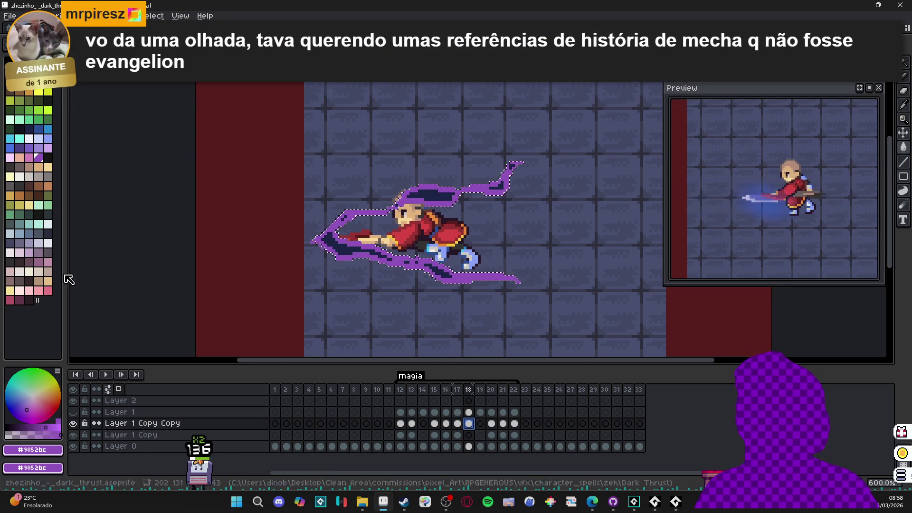
alt+click(488, 209)
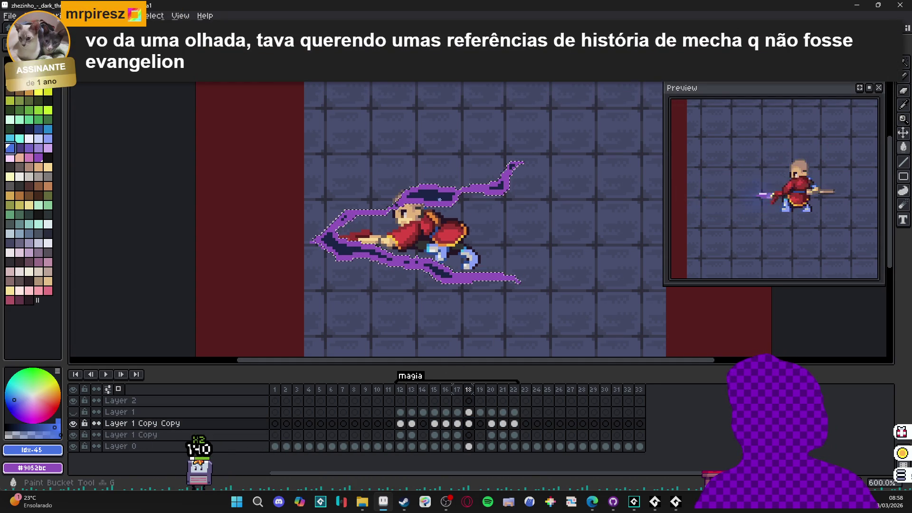
click(469, 424)
drag(508, 301, 471, 242)
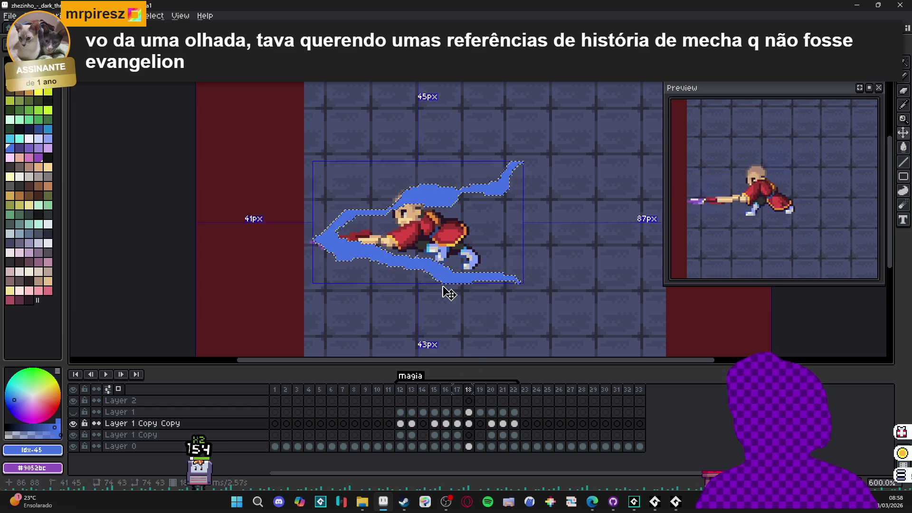
Step: Apply the blur-17x17 Convolution Matrix to frame 18's blue fill, undoing and reapplying it once
key(F9)
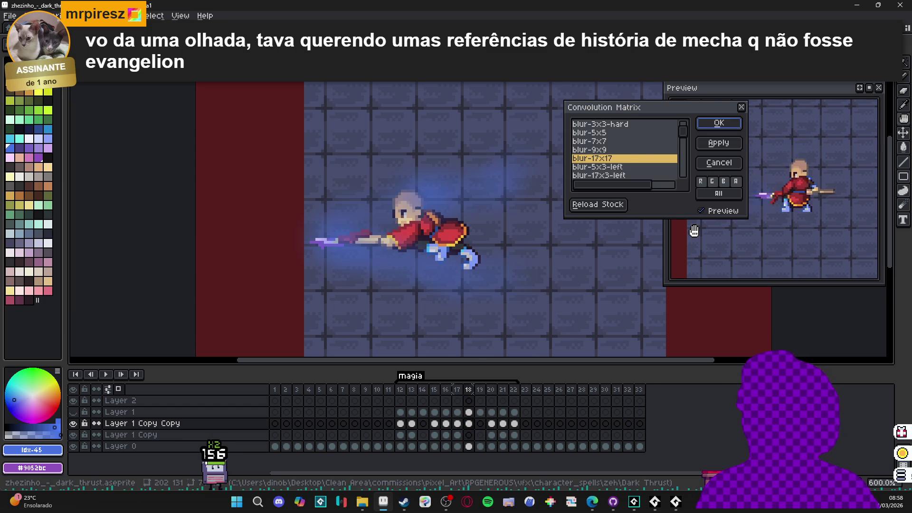
click(610, 150)
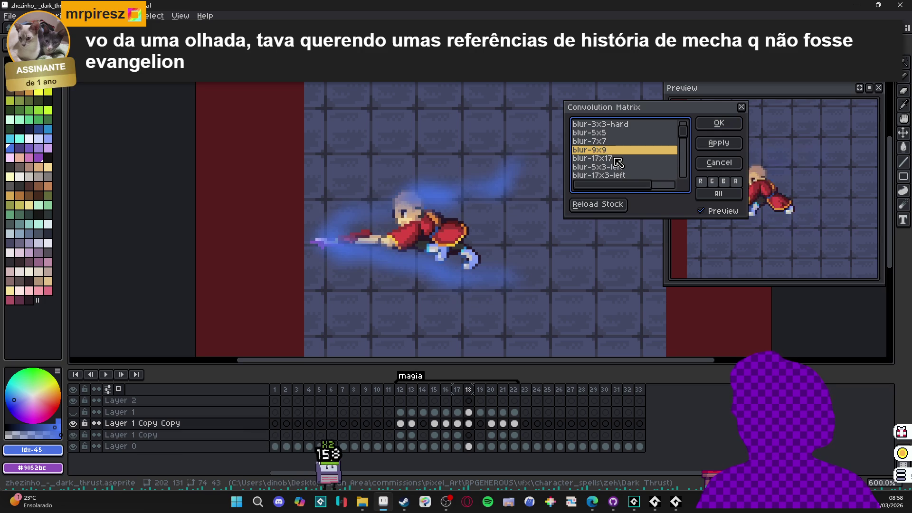
click(599, 158)
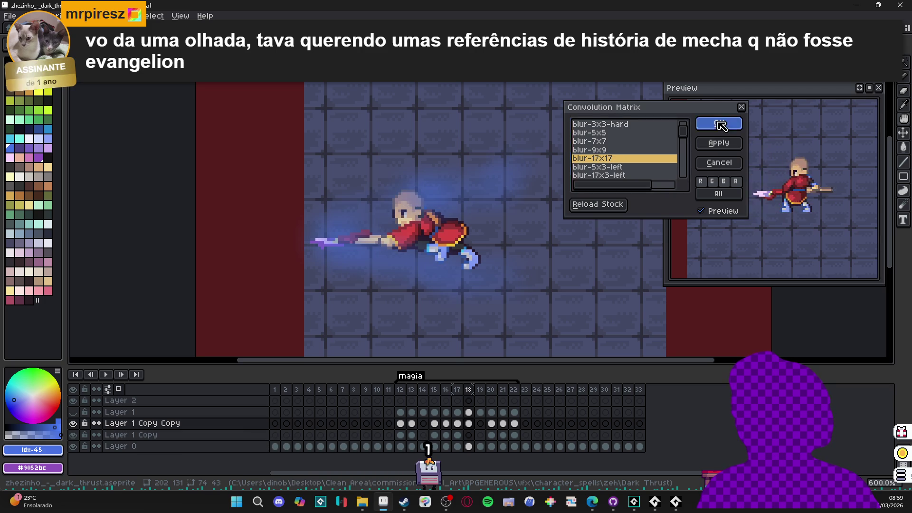
click(719, 123)
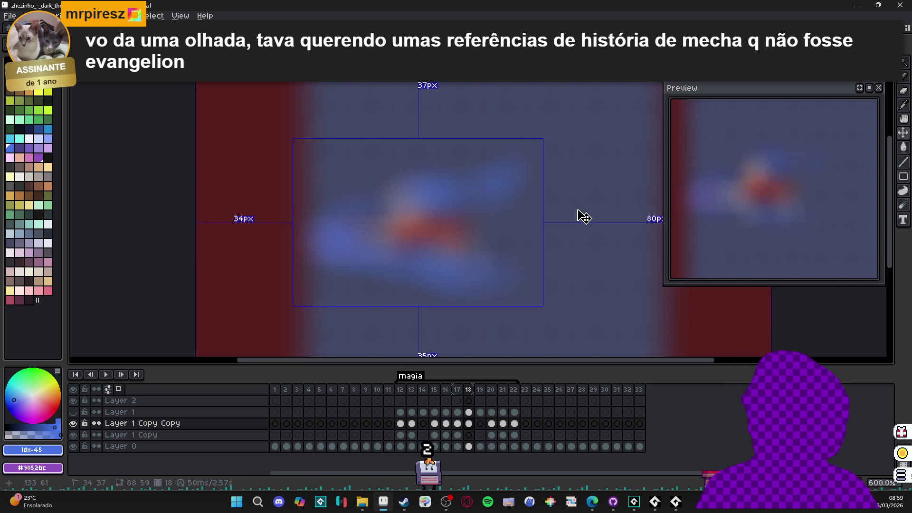
key(ctrl+z)
key(F9)
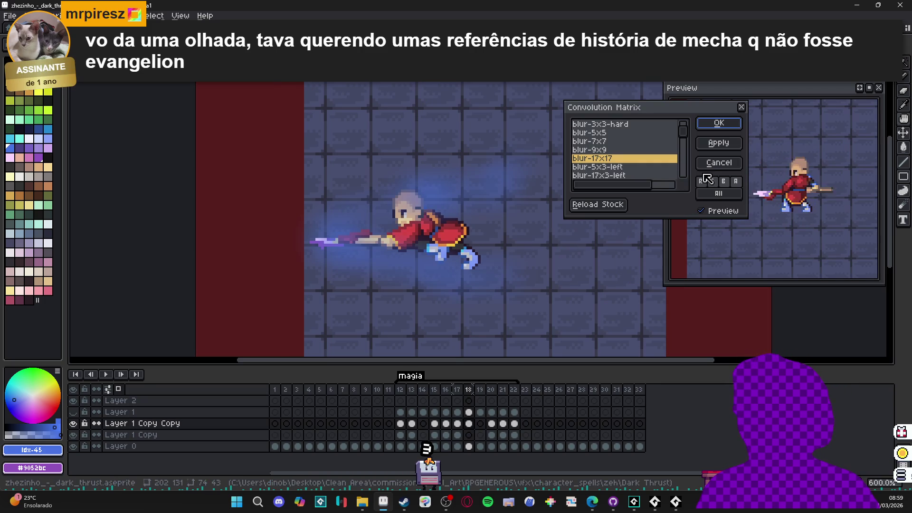
click(722, 125)
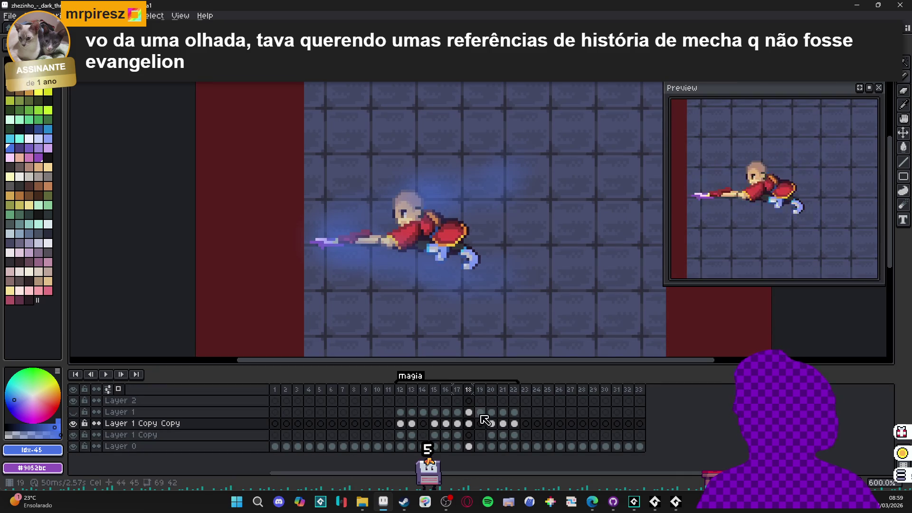
double_click(228, 425)
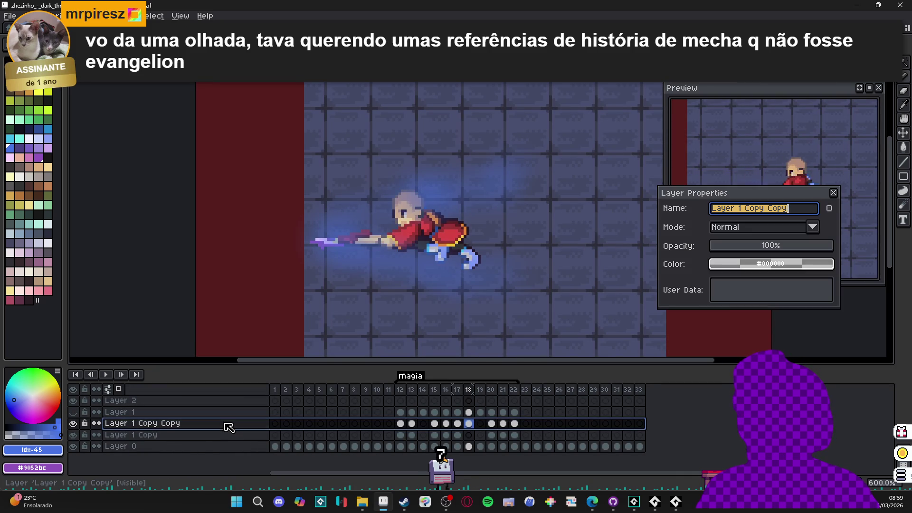
Step: Set Layer 1 Copy Copy back to Color Dodge and make Layer 1 visible again
click(767, 232)
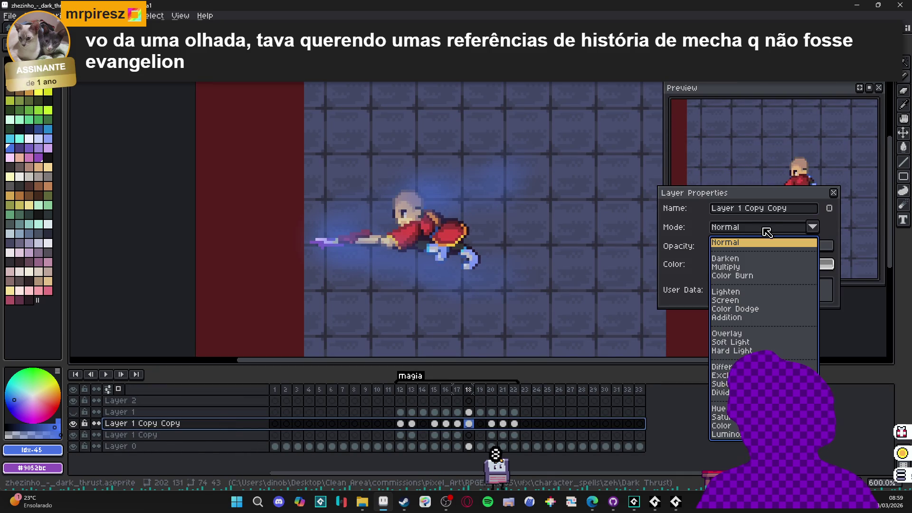
click(755, 310)
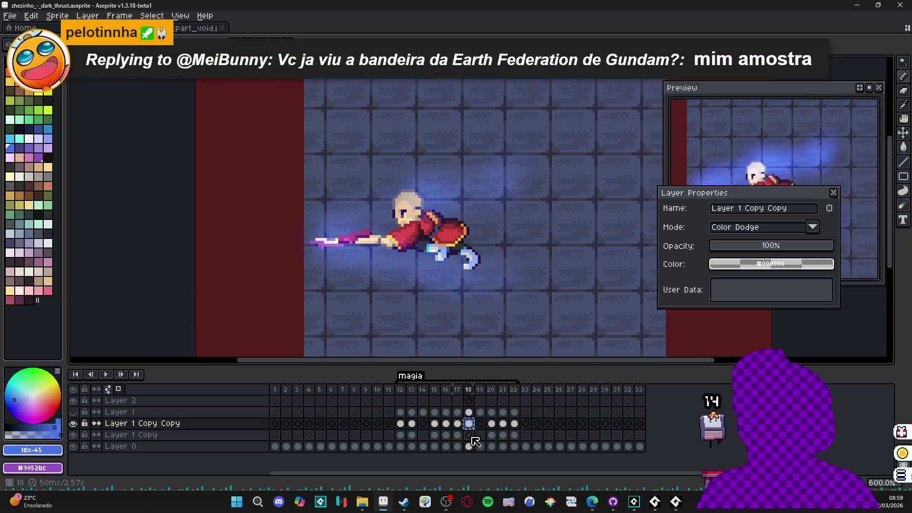
click(469, 435)
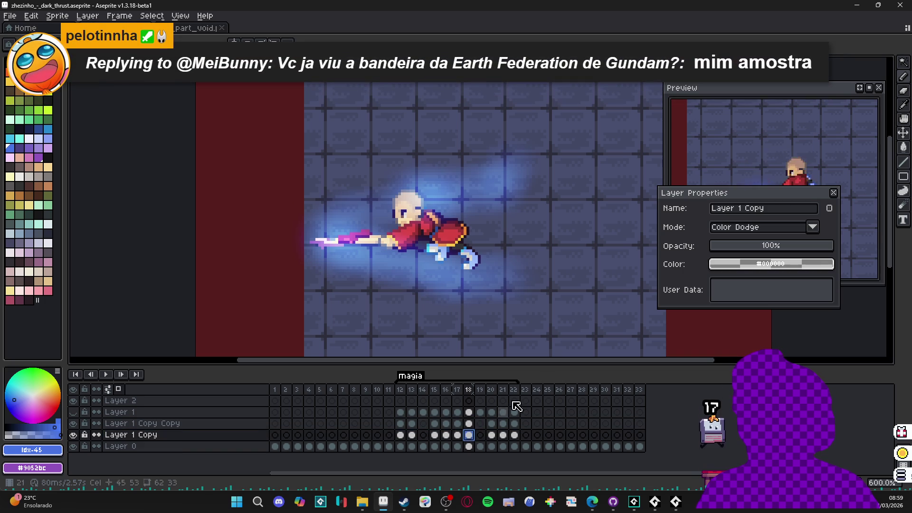
click(834, 194)
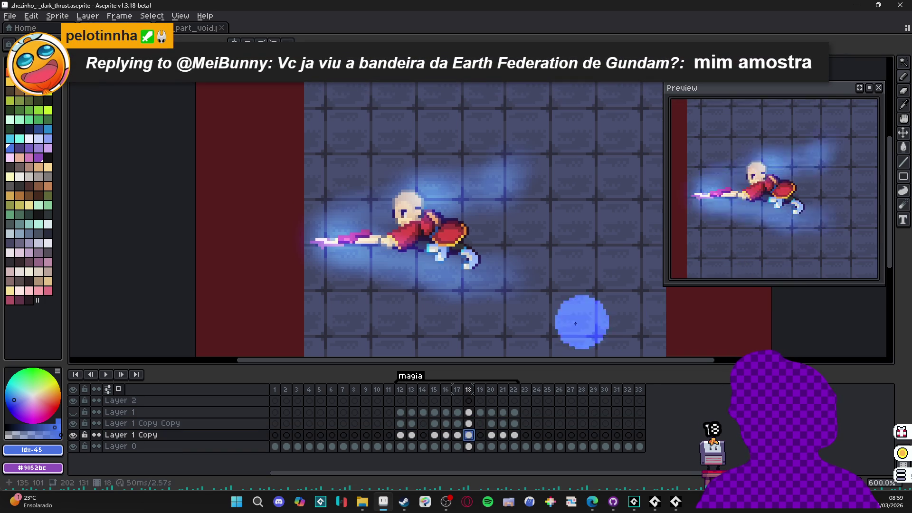
click(74, 413)
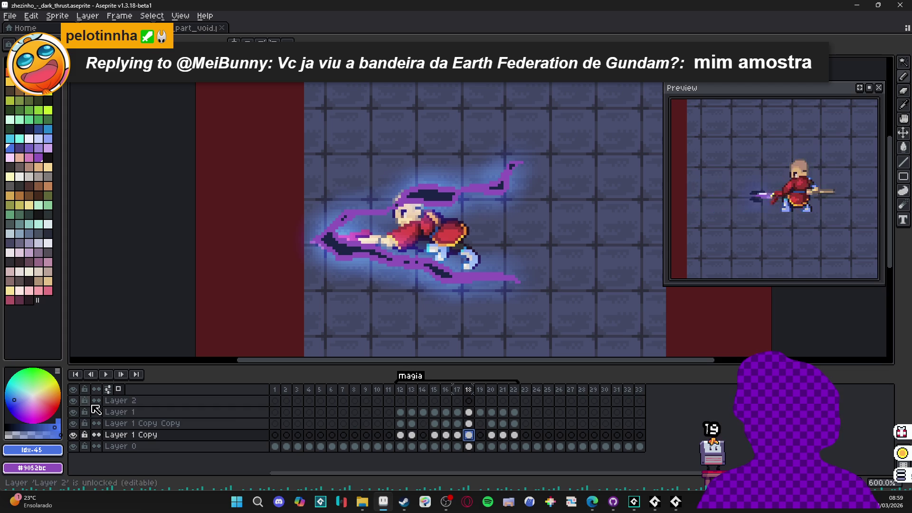
Step: Switch to Layer 1's frame 19 cel and clear the active selection
click(469, 413)
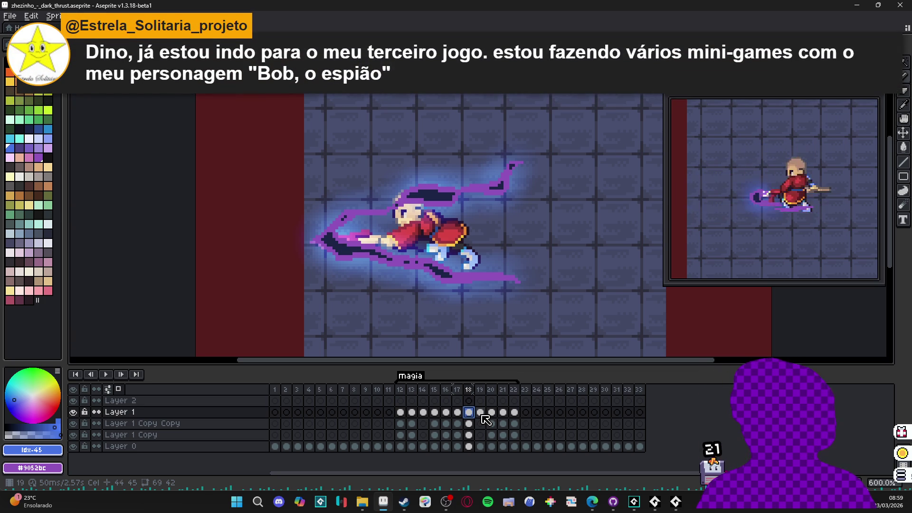
click(482, 413)
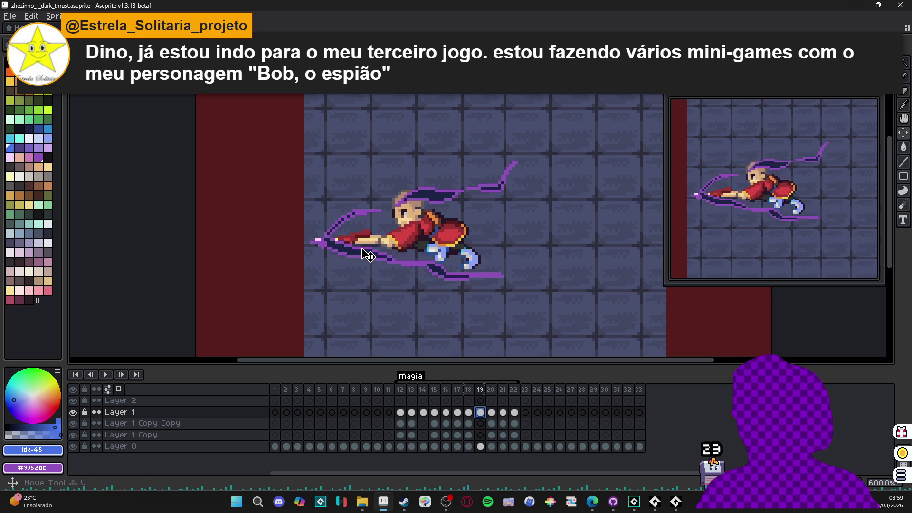
click(519, 267)
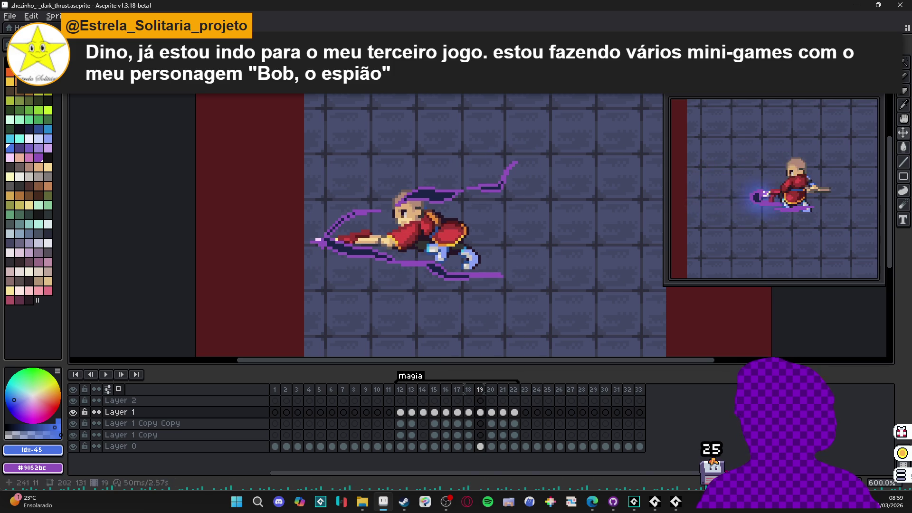
Step: Blur frame 19's slash cel on Layer 1 Copy Copy with Convolution Matrix for a soft glow
mouse_move(524, 145)
mouse_down()
mouse_move(336, 279)
mouse_move(303, 290)
mouse_up()
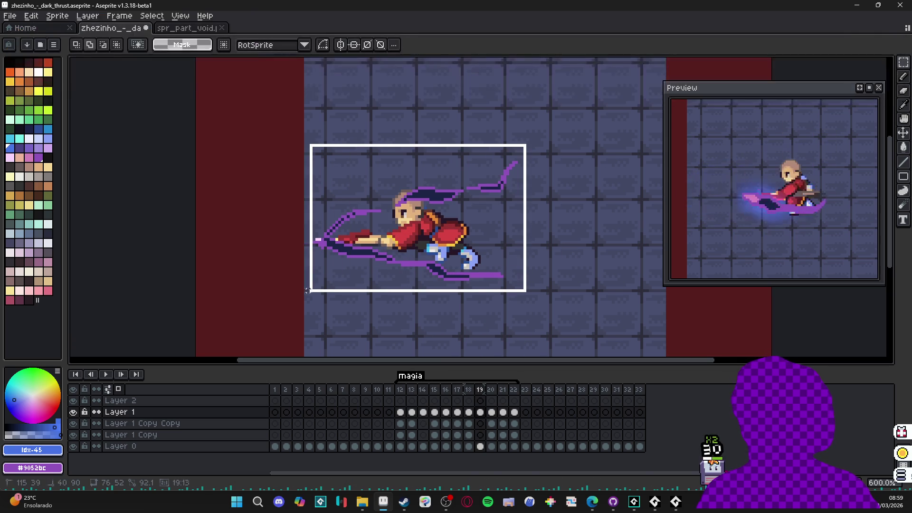
click(481, 413)
key(ctrl+d)
key(v)
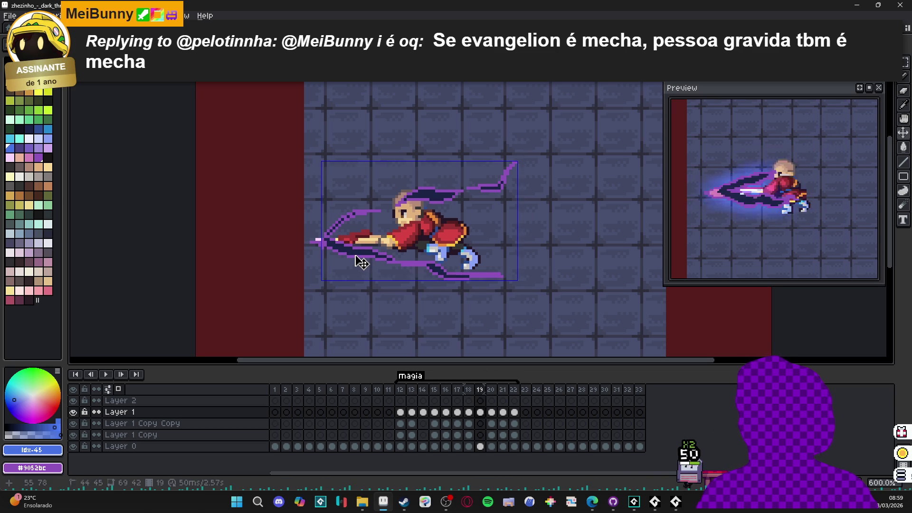
click(482, 418)
click(481, 423)
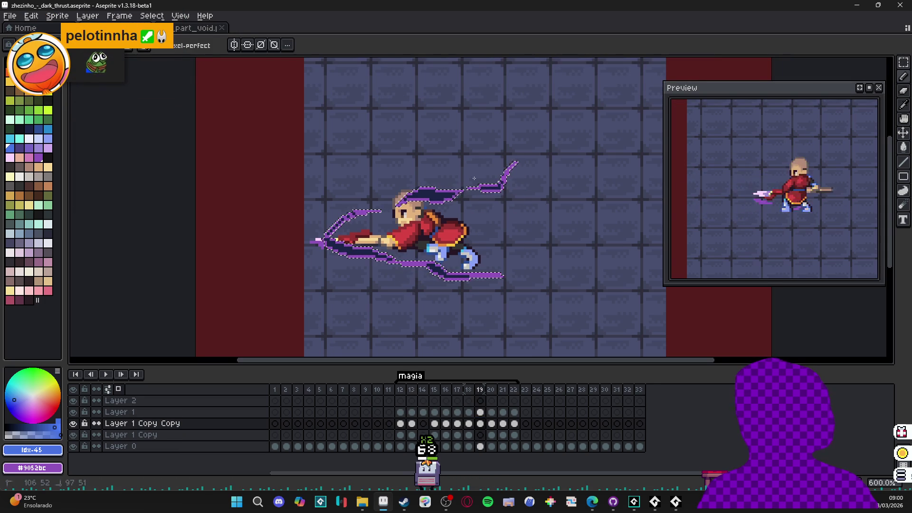
click(480, 426)
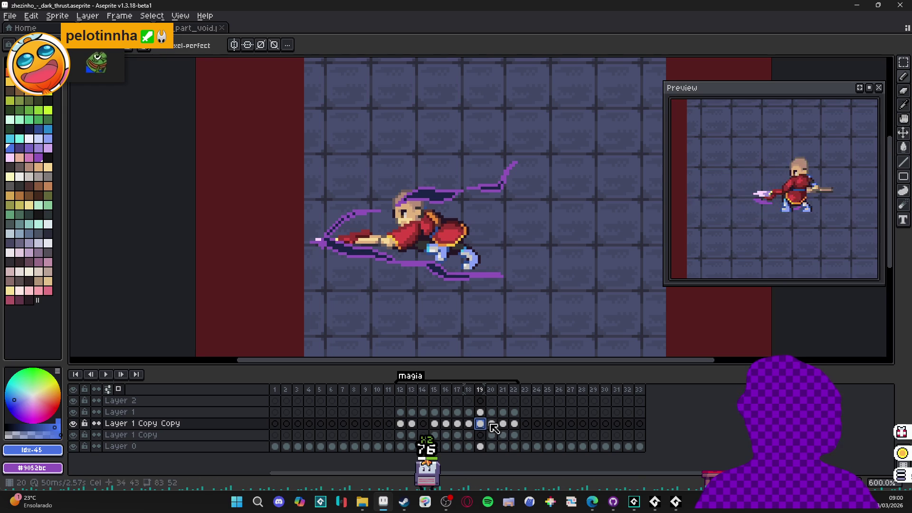
key(F9)
key(Return)
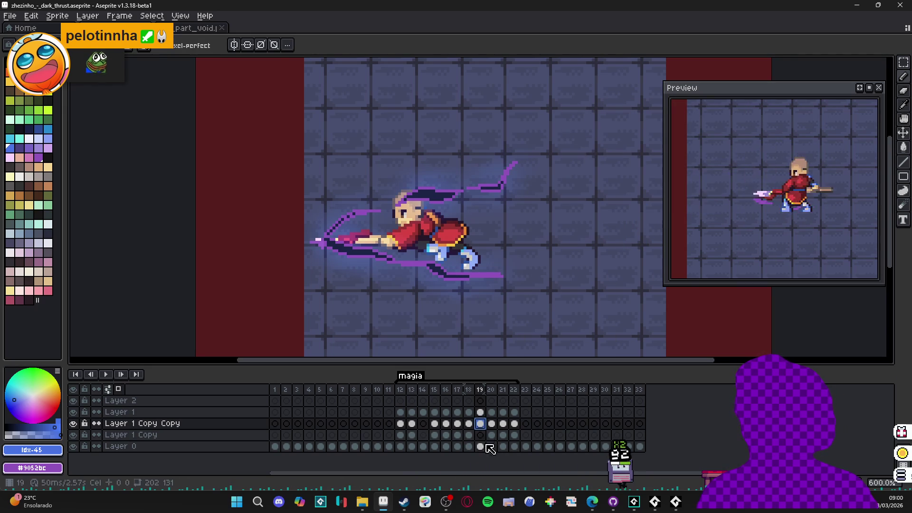
click(480, 435)
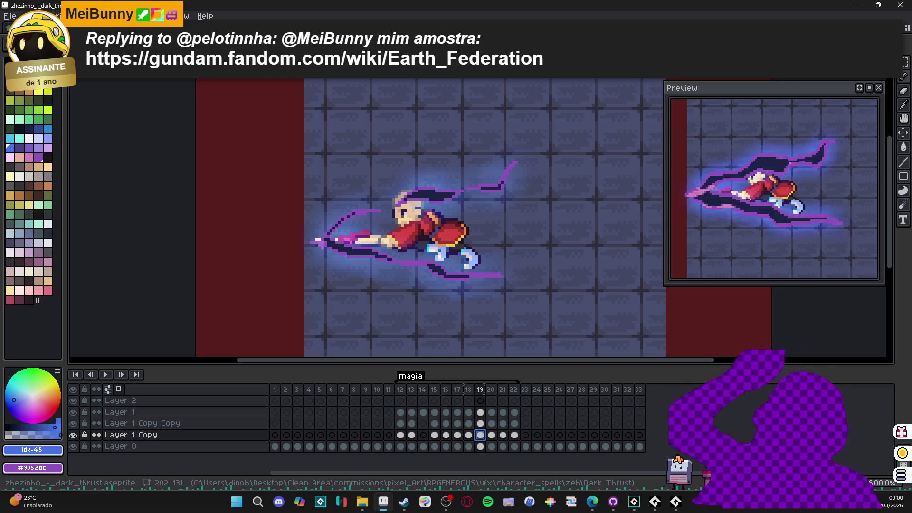
Step: Select frames 12–22 and hide Layer 0, Layer 1 Copy and Layer 2
click(491, 390)
click(503, 390)
drag(514, 394, 401, 393)
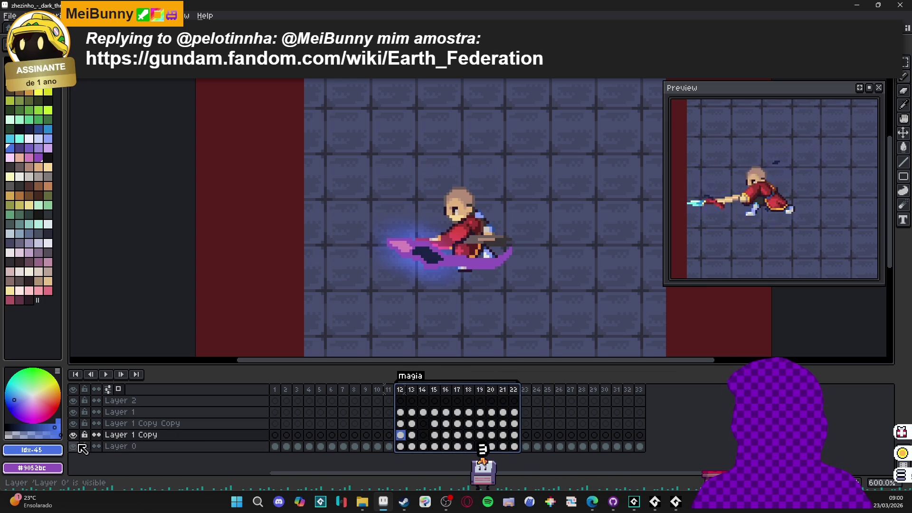
drag(73, 446, 73, 435)
click(74, 401)
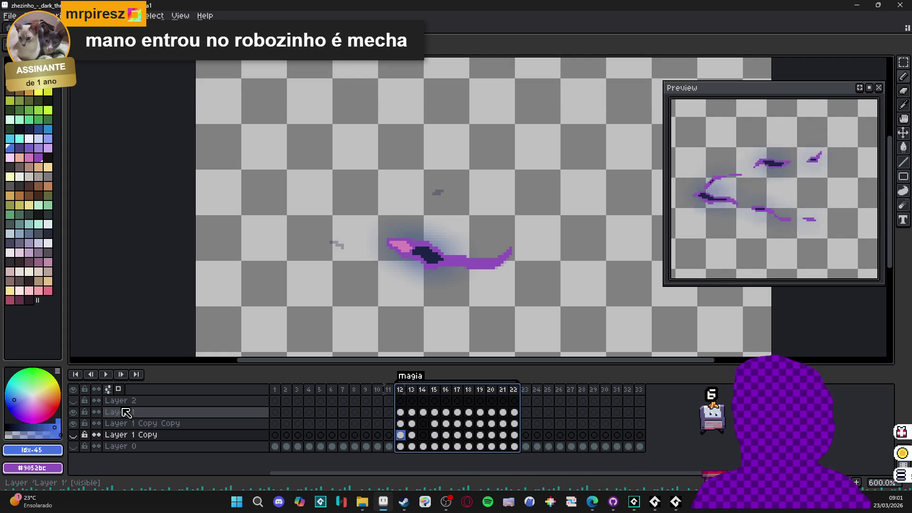
key(ctrl+alt+shift+s)
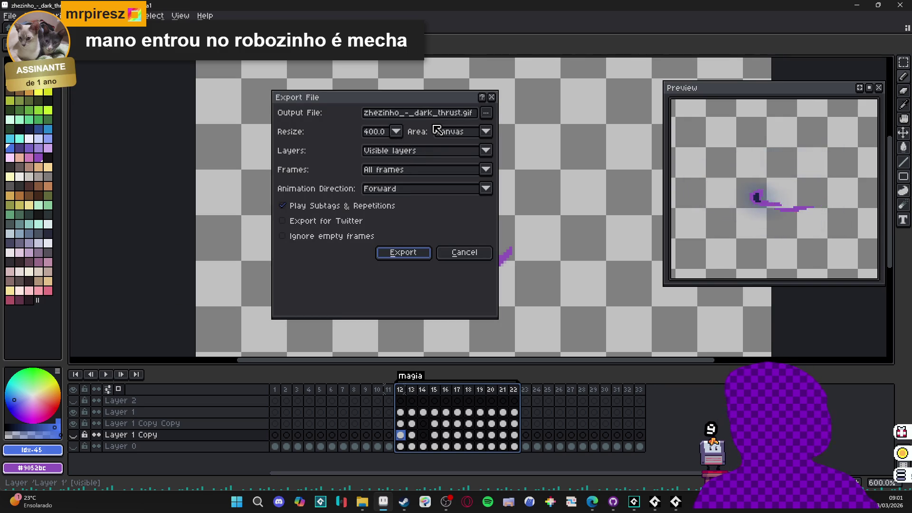
Step: Create a new 'effect' folder as the export destination
click(487, 112)
click(501, 125)
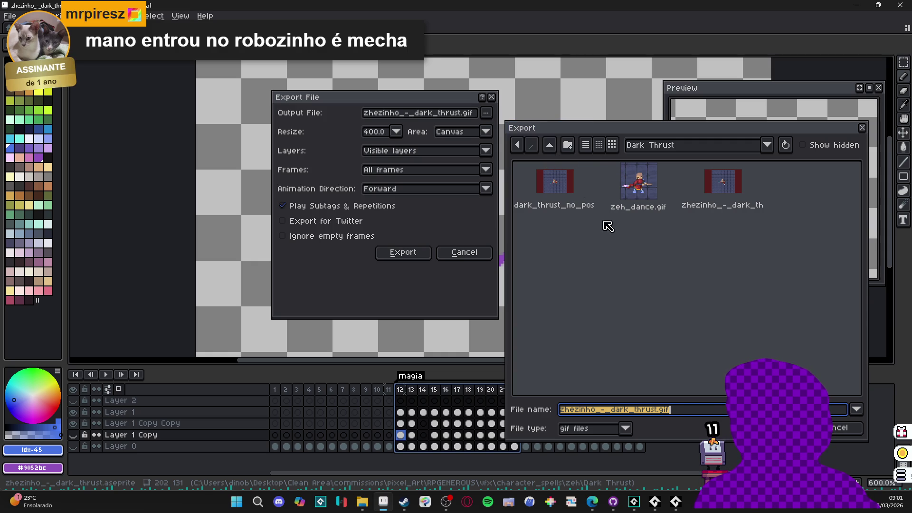
click(625, 429)
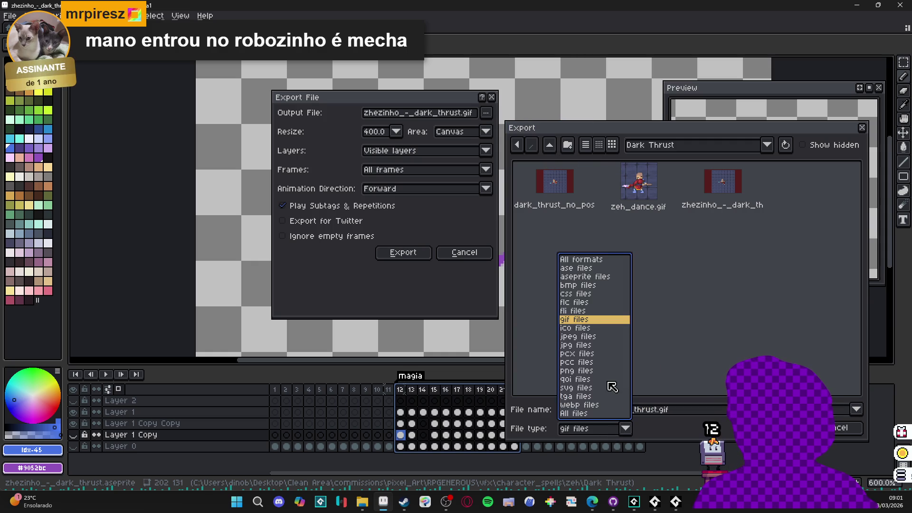
click(833, 440)
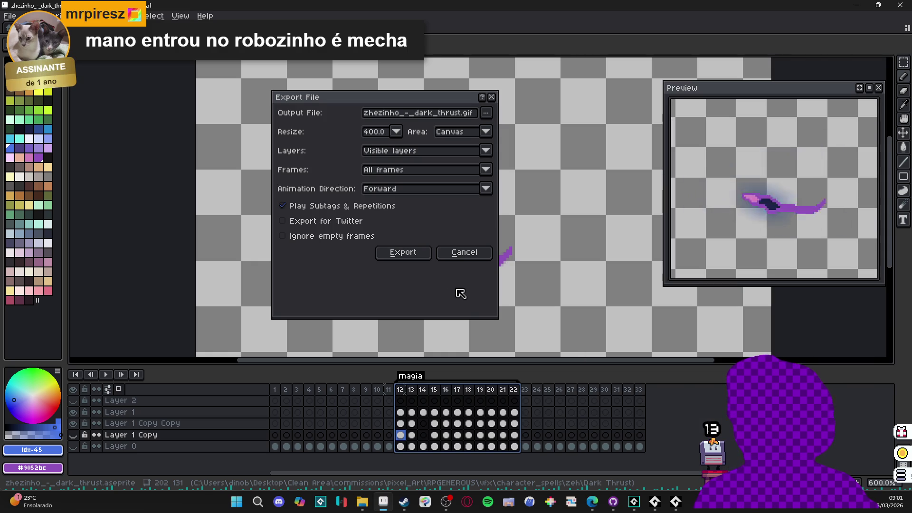
click(486, 113)
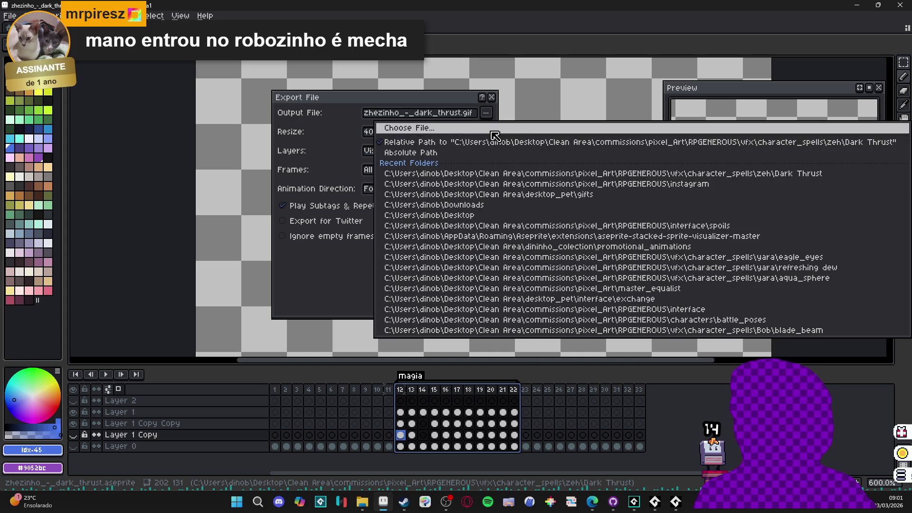
click(404, 124)
click(569, 145)
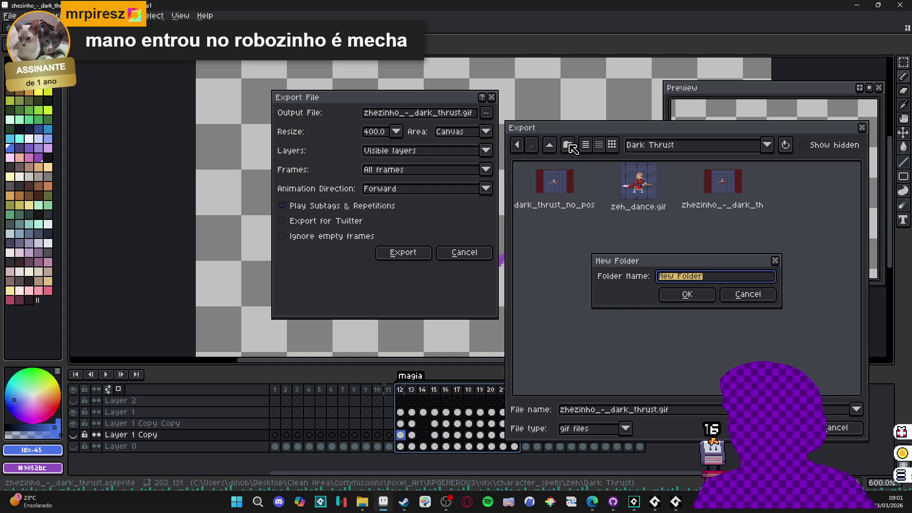
text(e)
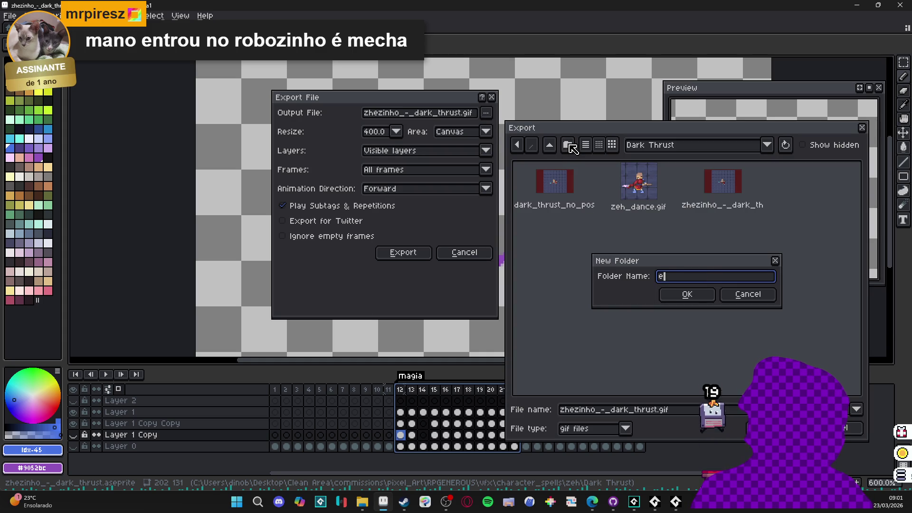
text(ct)
key(Return)
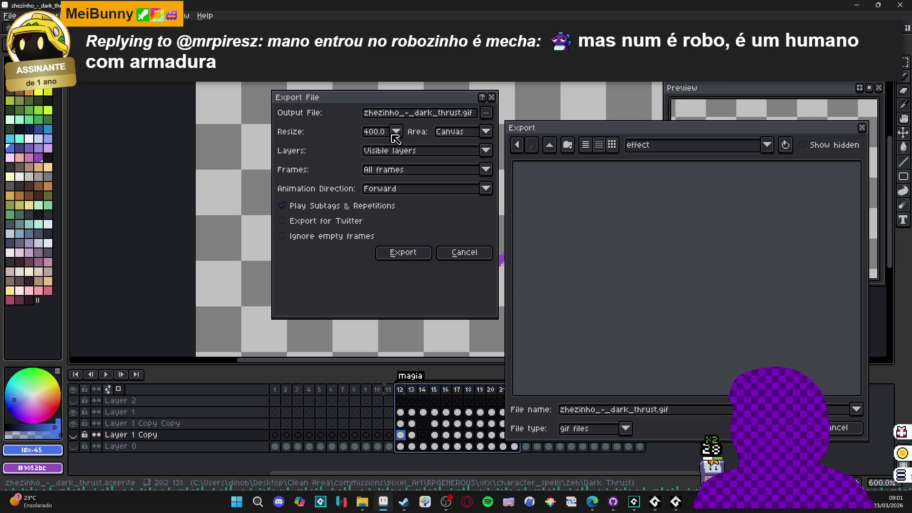
Step: Export the slash animation as PNG frames at 100% size into the effect folder
click(625, 428)
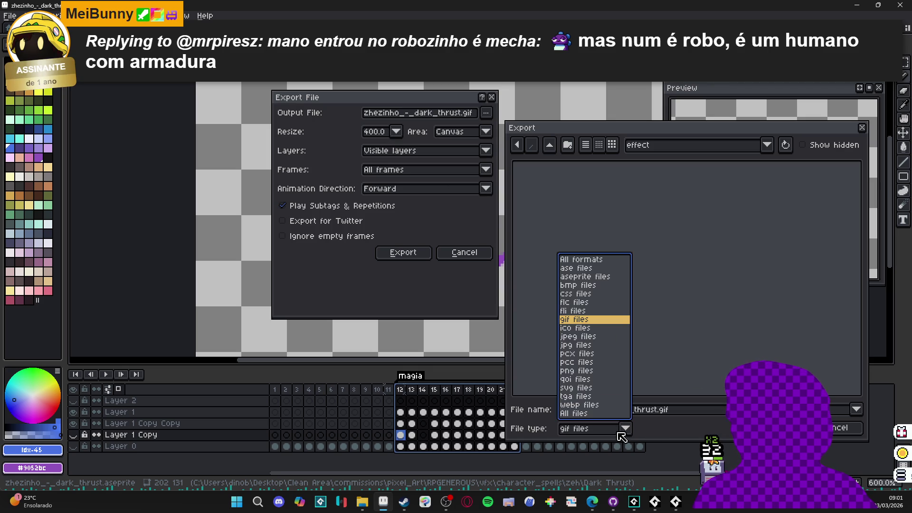
click(585, 373)
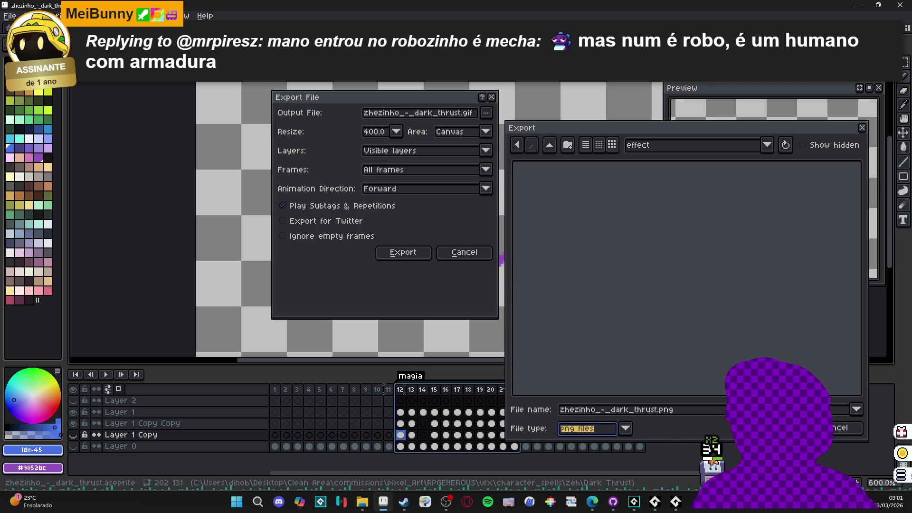
click(803, 428)
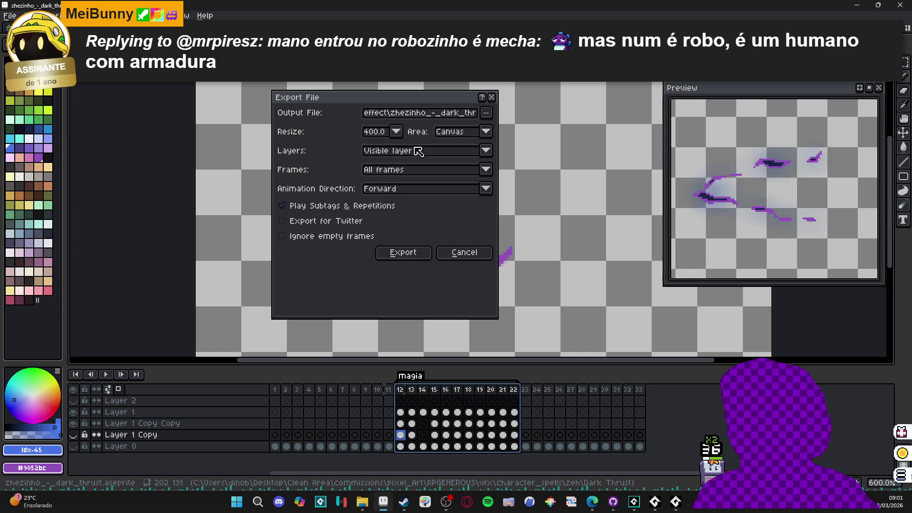
click(396, 131)
click(375, 159)
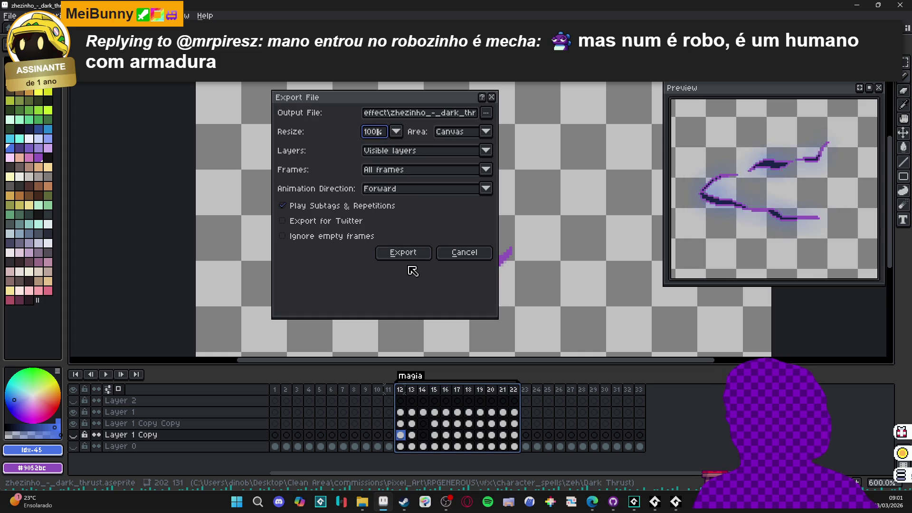
click(403, 252)
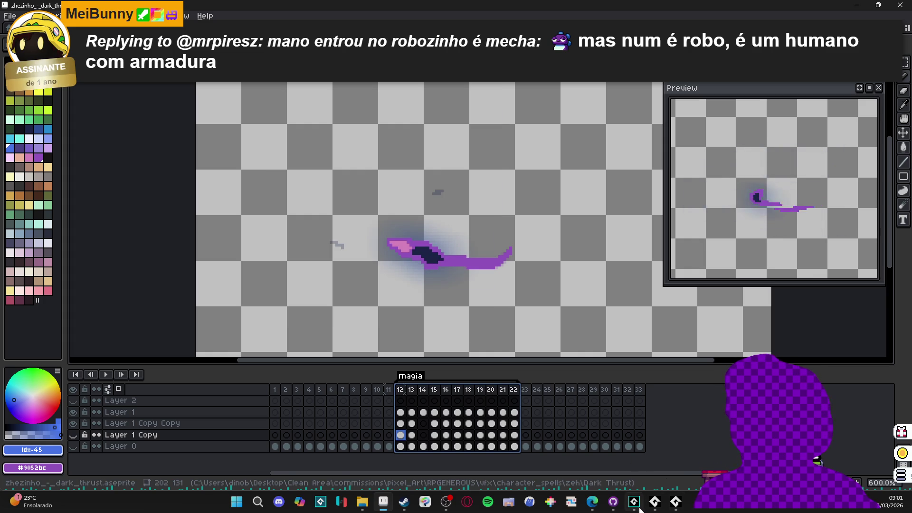
Step: In GameMaker, step through frames 2, 3, 5 and 8 of spr_bat_ability_vfx_dark_thrust
click(635, 503)
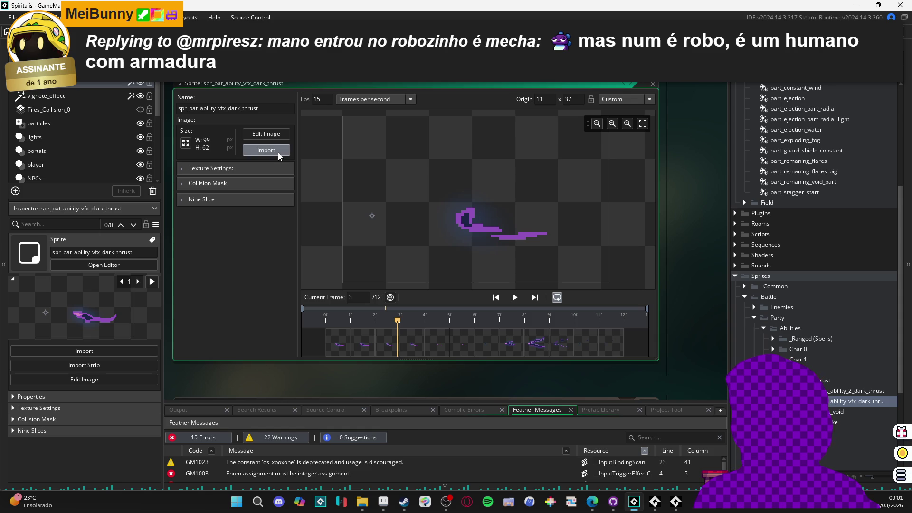
click(363, 344)
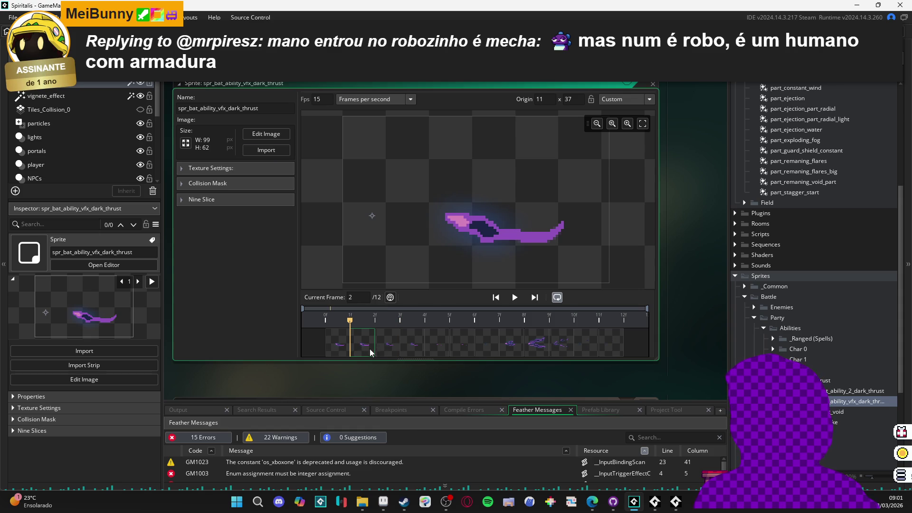
click(395, 350)
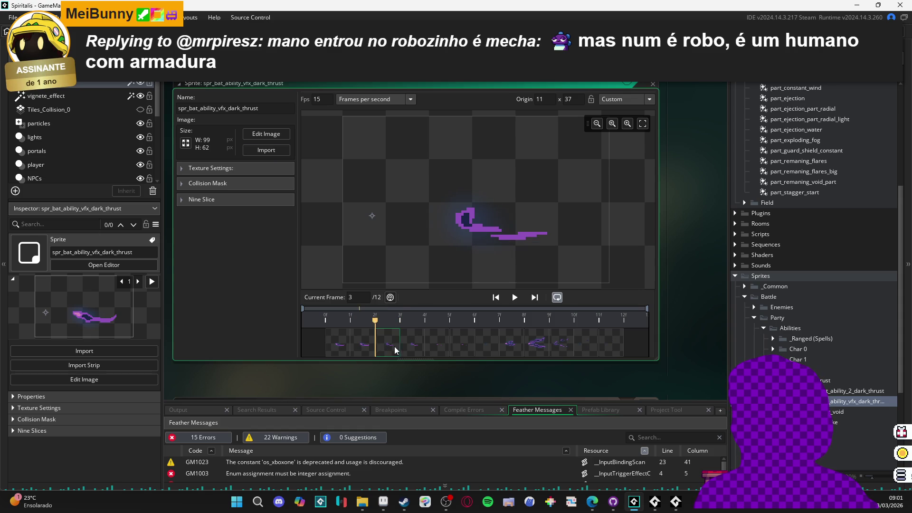
click(434, 344)
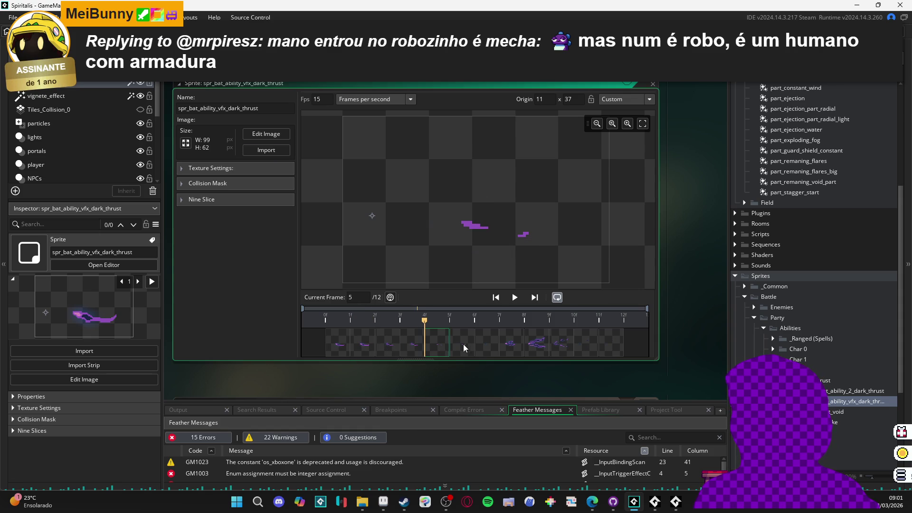
click(504, 347)
Step: Browse the import picker to vfx > character_spells > zeh > Dark Thrust > effect, then close it
click(261, 151)
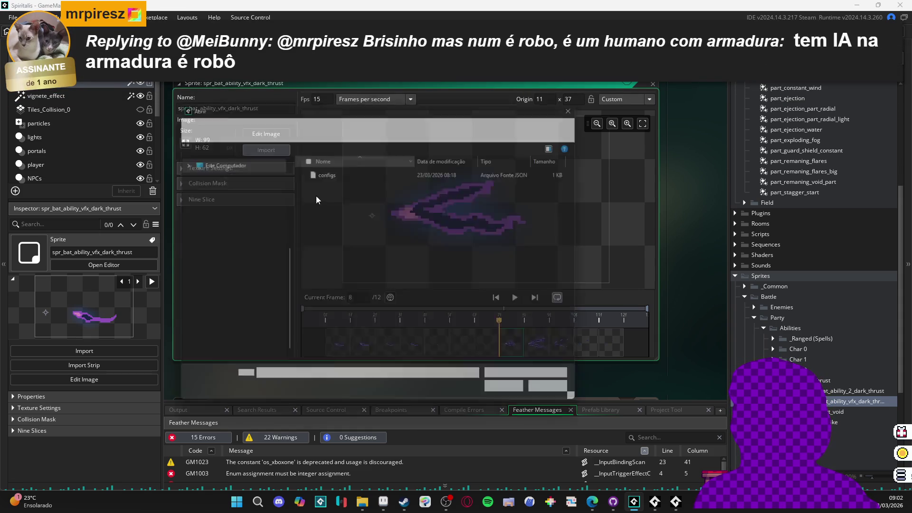
click(211, 217)
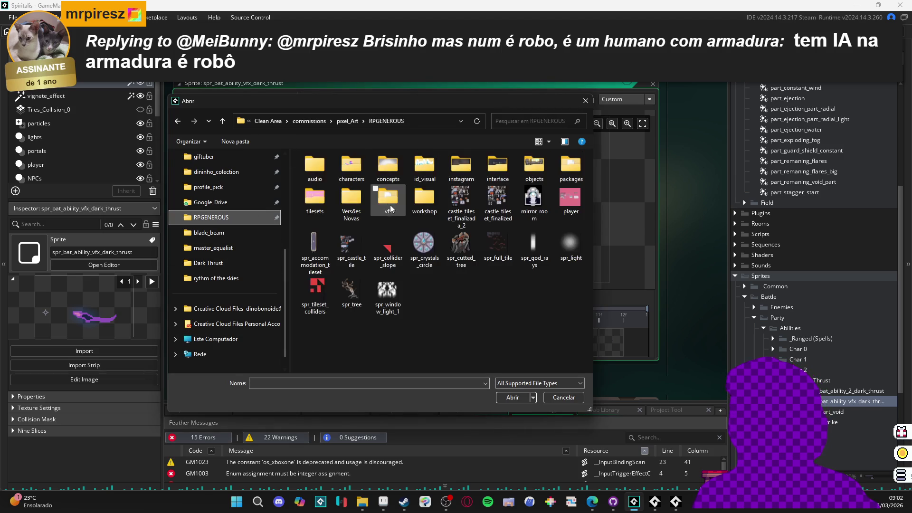
double_click(374, 209)
double_click(432, 200)
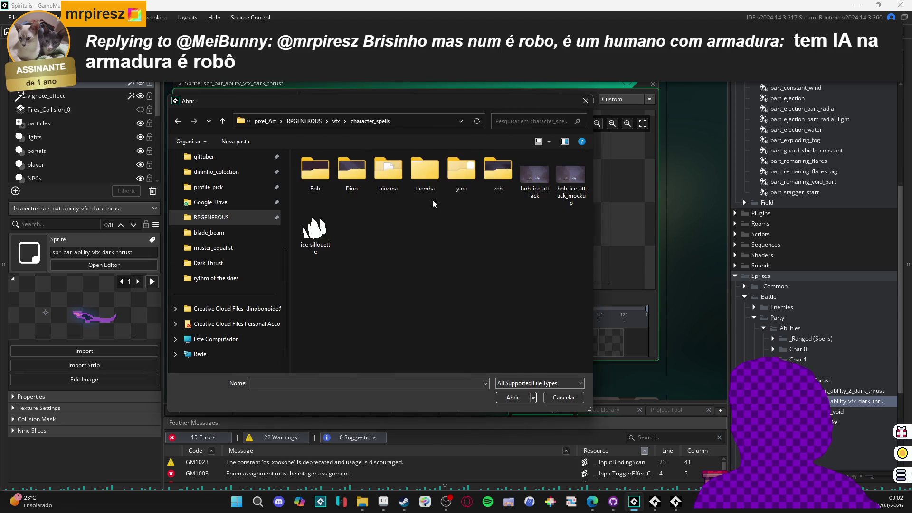
double_click(489, 175)
double_click(354, 183)
click(338, 172)
double_click(339, 172)
click(320, 192)
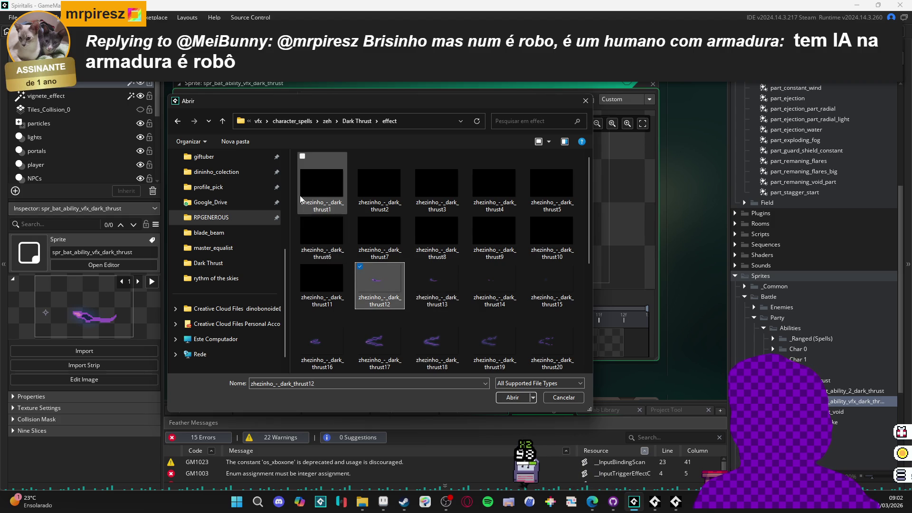
scroll(304, 186, down, 5)
click(564, 397)
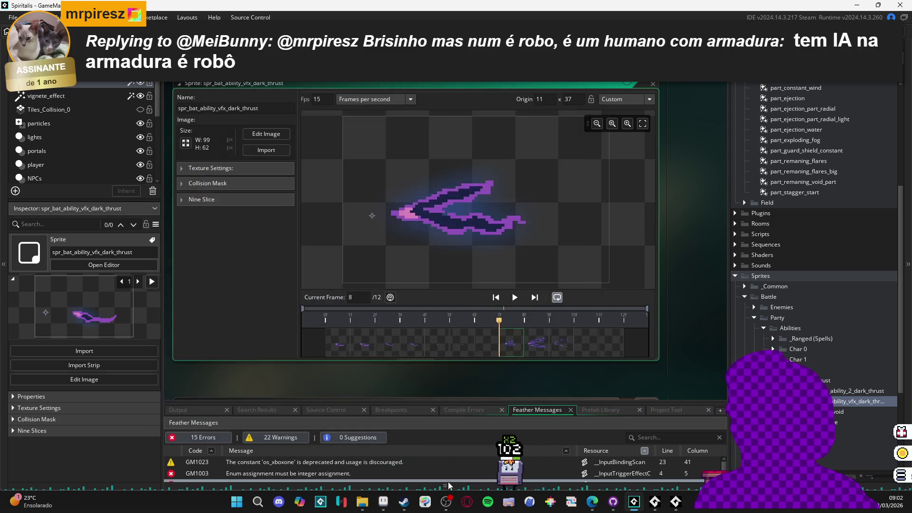
key(alt+Tab)
Step: Delete all 33 old frames from the Dark Thrust effect folder in File Explorer
key(ctrl+alt+shift+s)
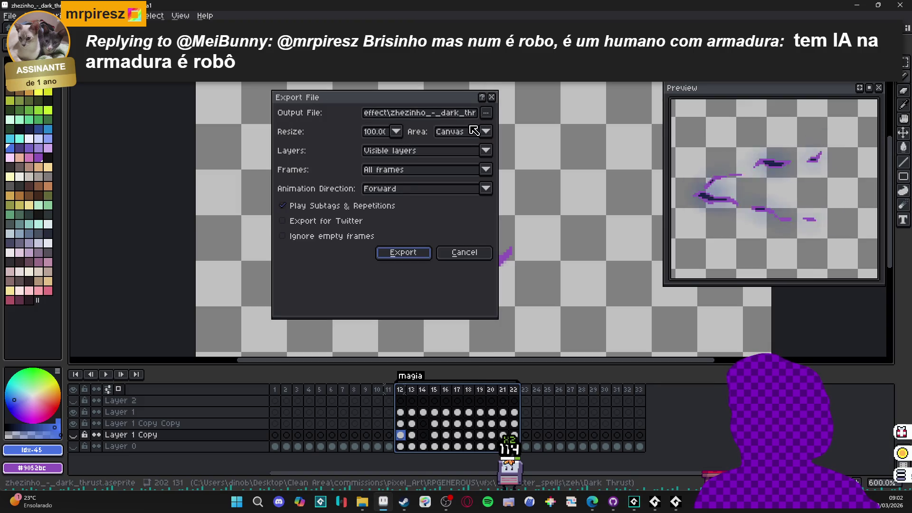
mouse_move(362, 501)
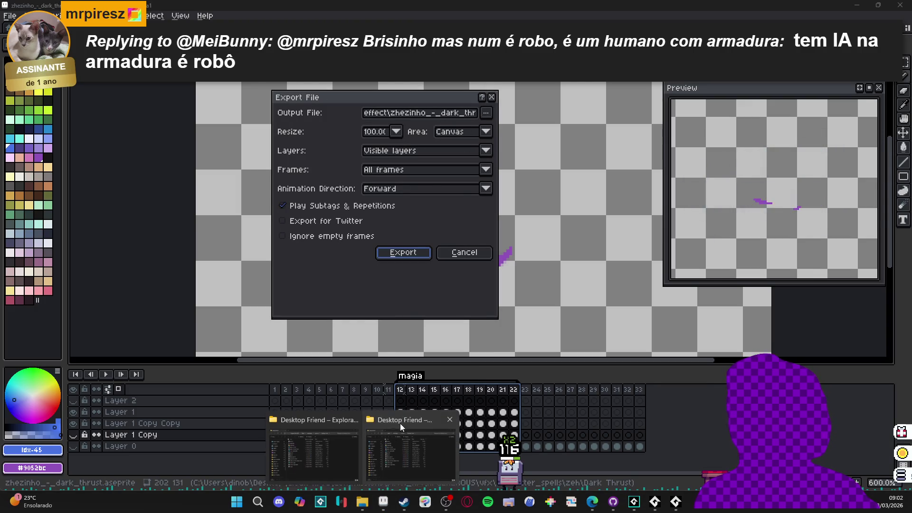
click(336, 446)
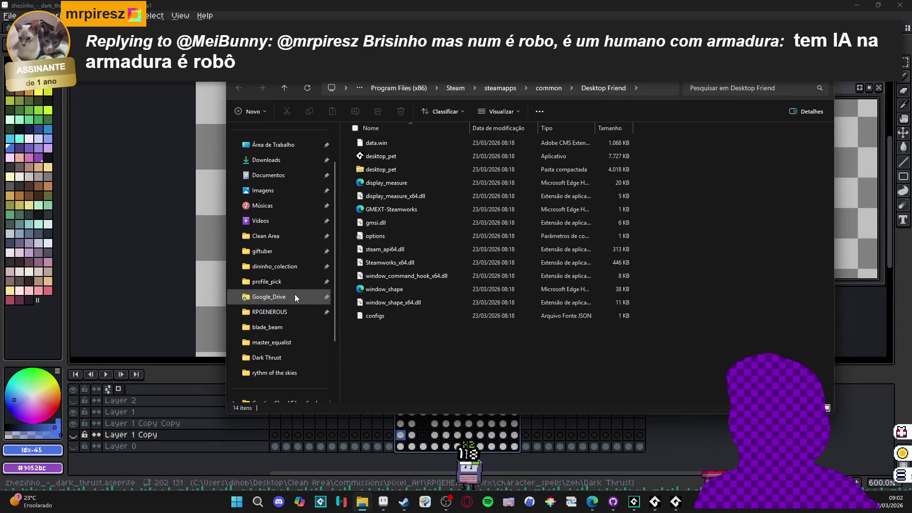
click(291, 312)
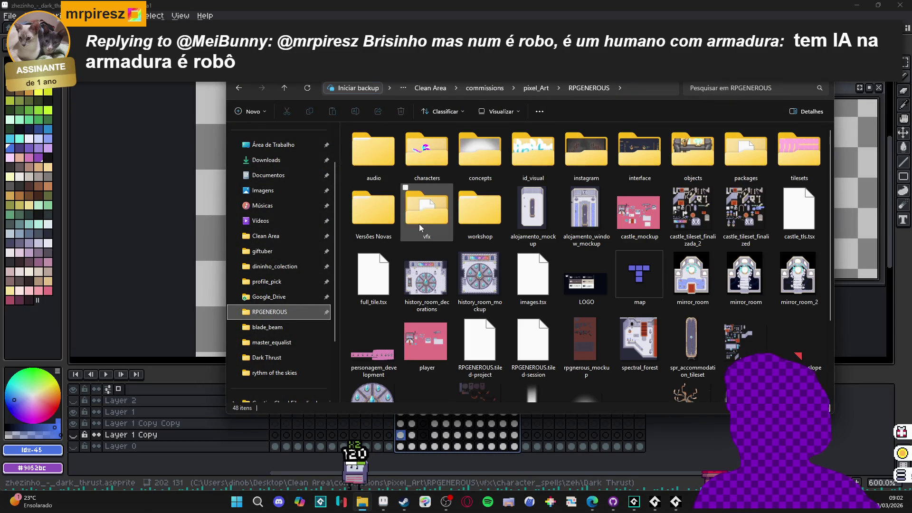
double_click(418, 224)
double_click(435, 155)
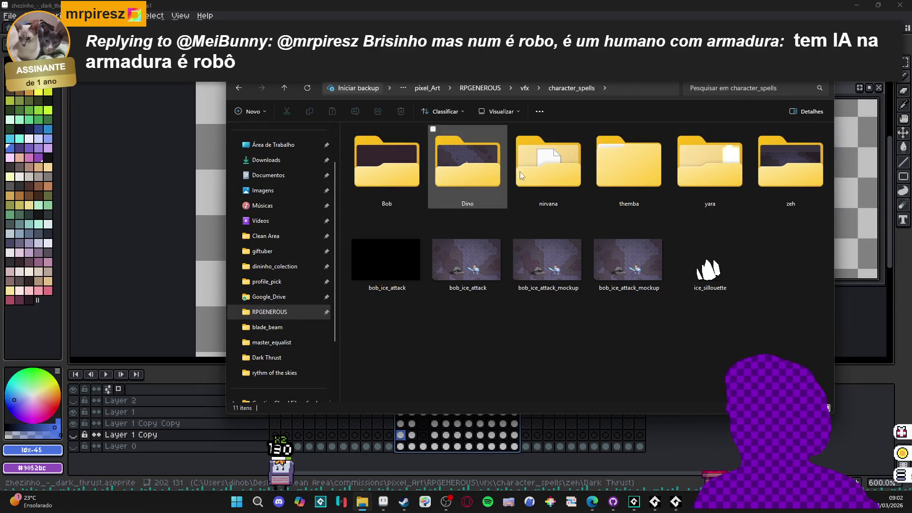
double_click(757, 169)
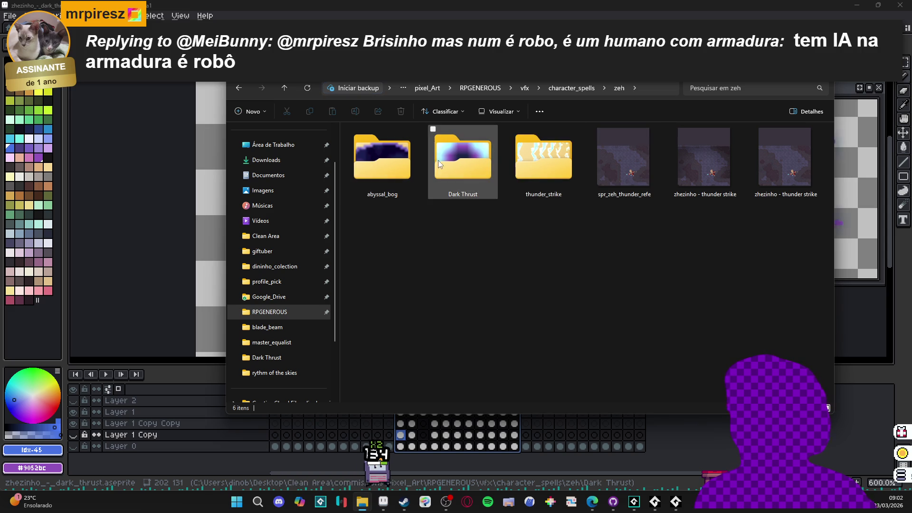
double_click(444, 161)
double_click(379, 160)
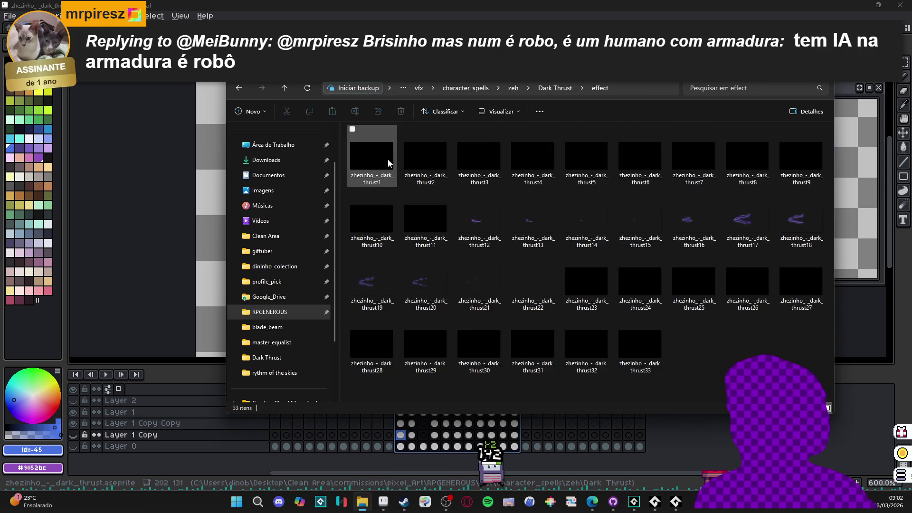
click(387, 155)
key(ctrl+a)
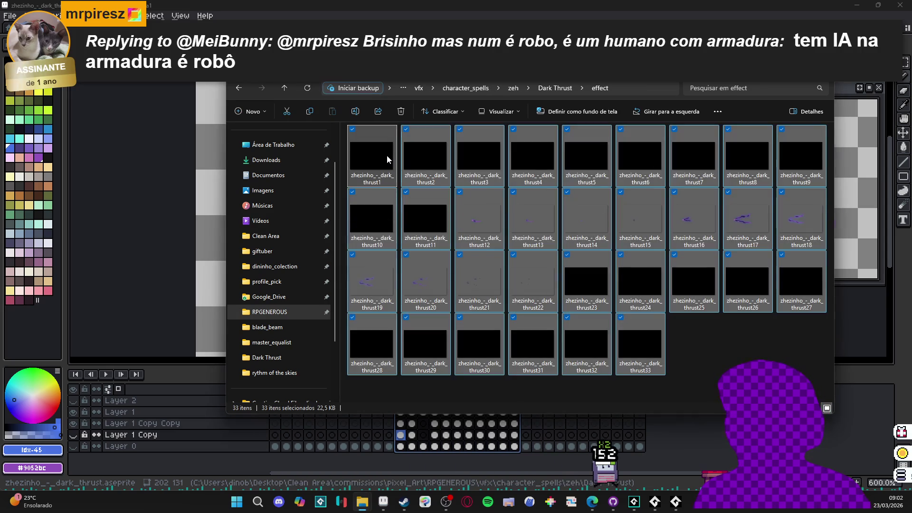
key(Delete)
Step: Export only the frames tagged magia from Aseprite into the effect folder
key(alt+Tab)
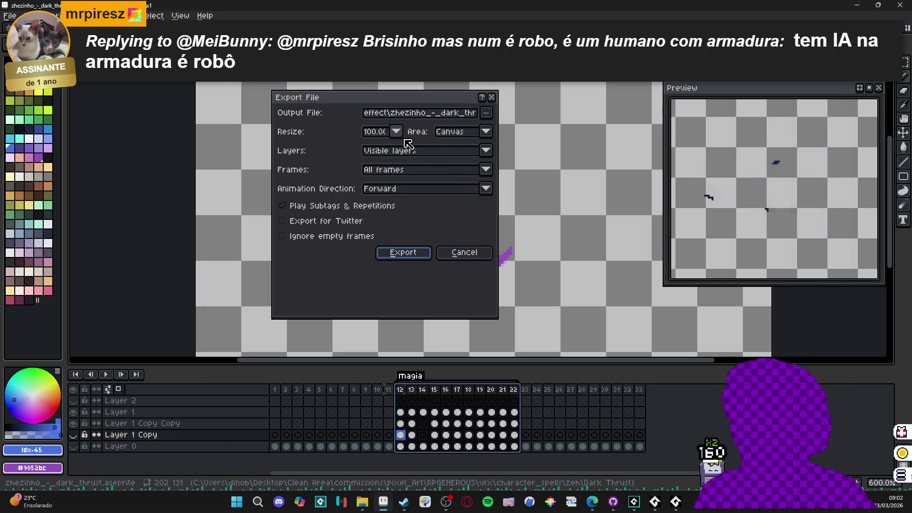
click(406, 170)
click(405, 200)
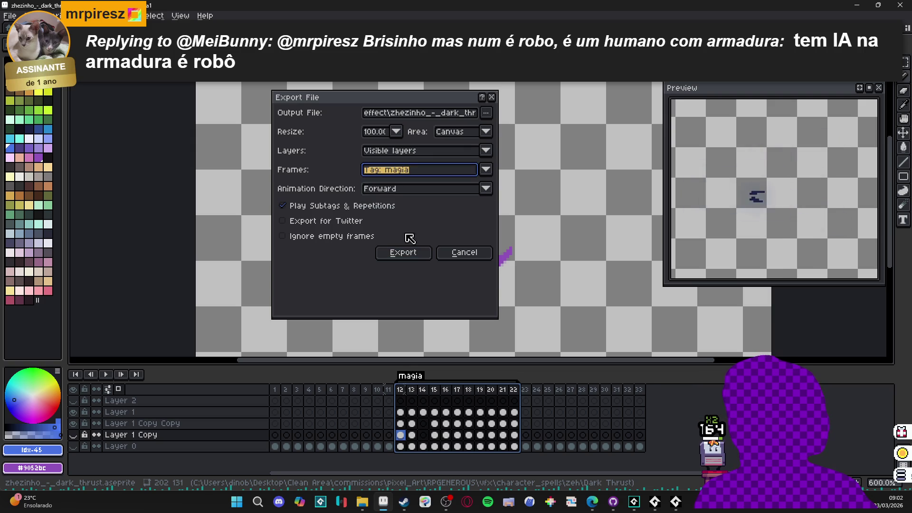
click(411, 253)
key(alt+Tab)
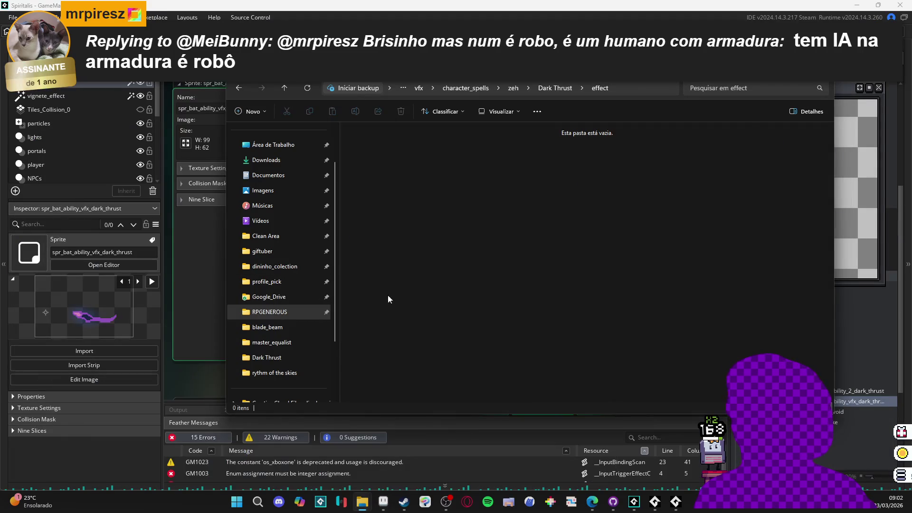
Step: Import all 11 new frames from Dark Thrust > effect into the sprite and preview playback
click(638, 511)
click(638, 511)
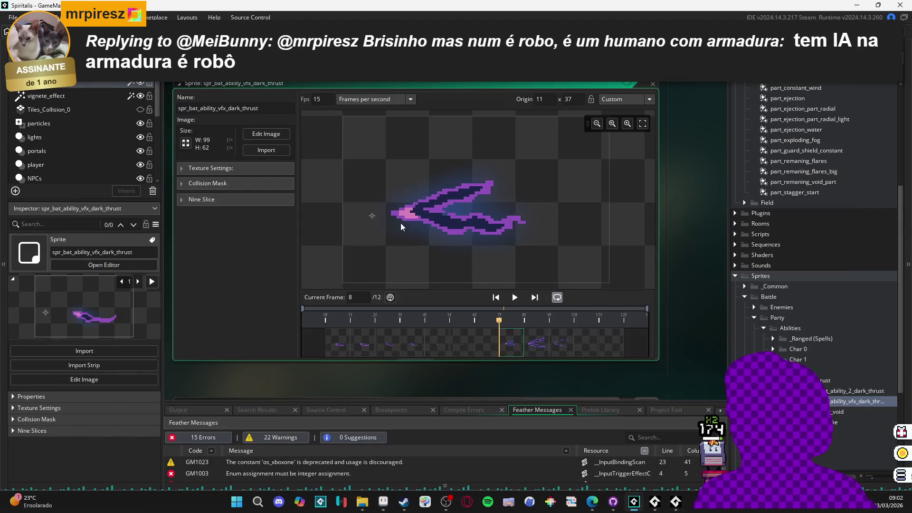
click(284, 152)
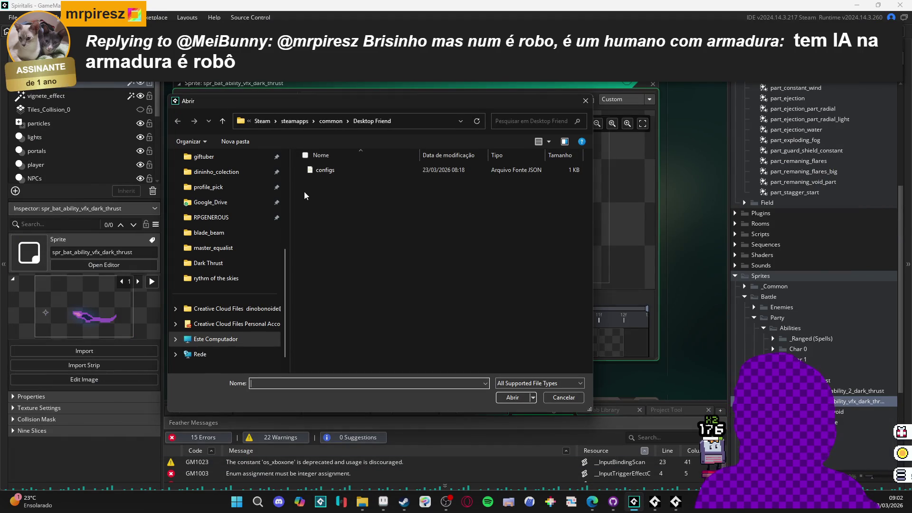
click(223, 217)
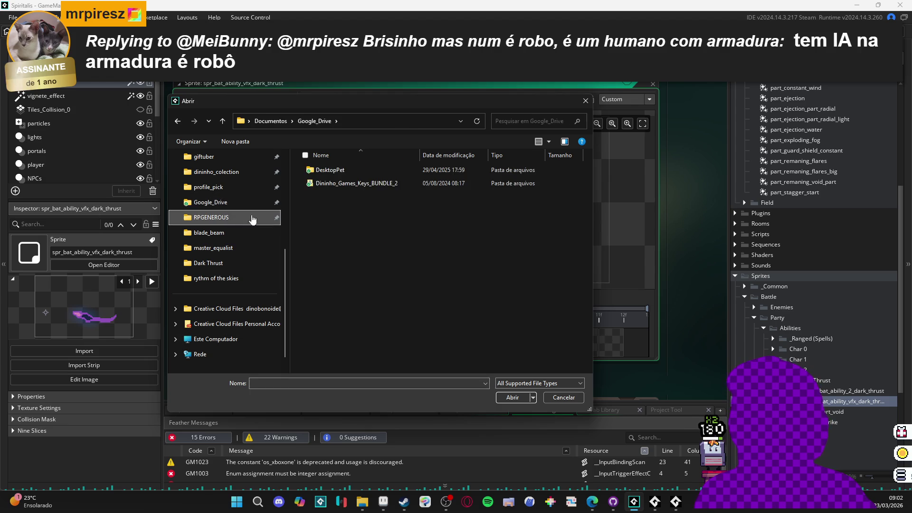
double_click(371, 192)
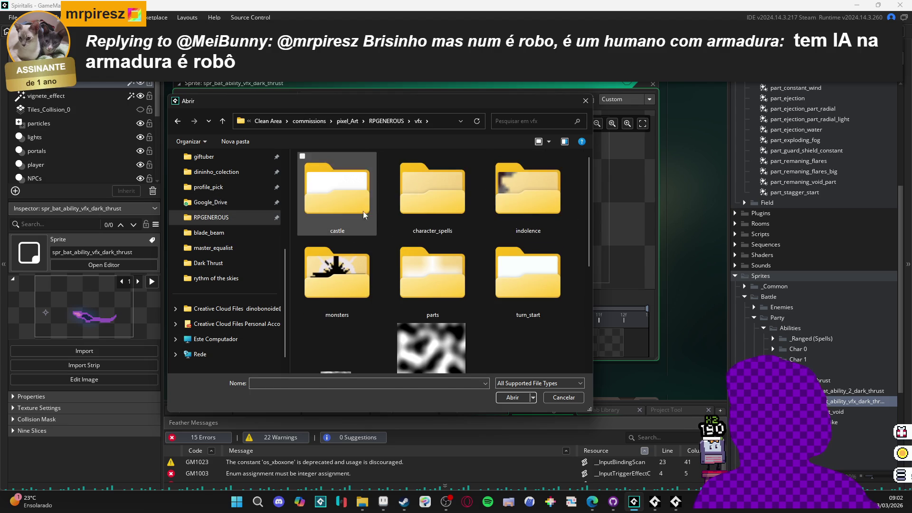
double_click(406, 202)
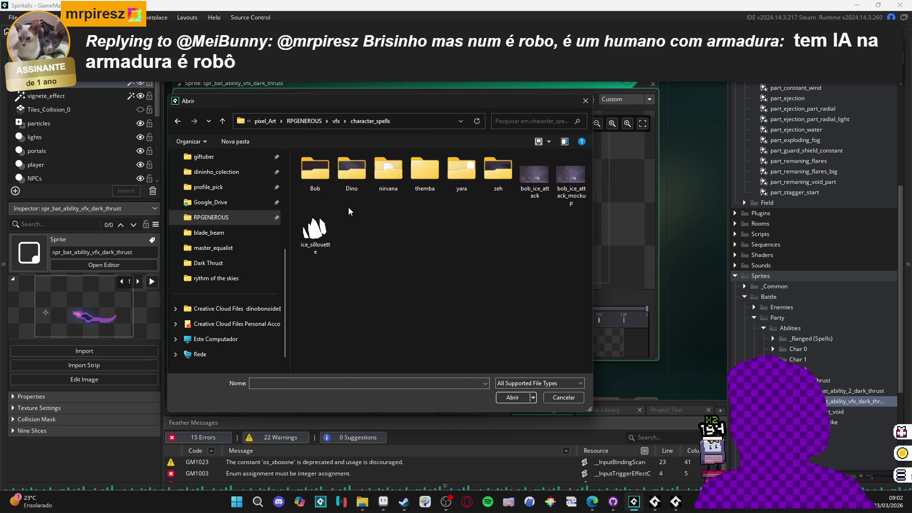
double_click(498, 173)
double_click(327, 173)
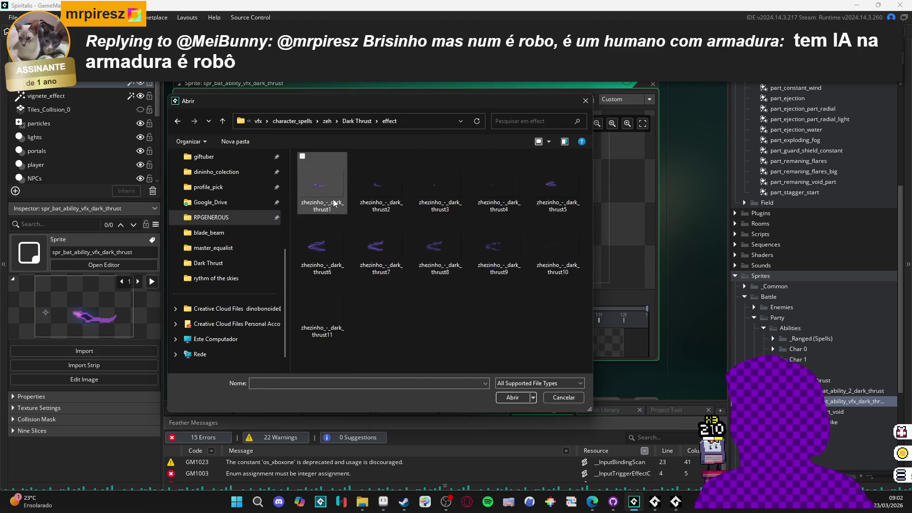
click(333, 311)
key(ctrl+a)
click(509, 397)
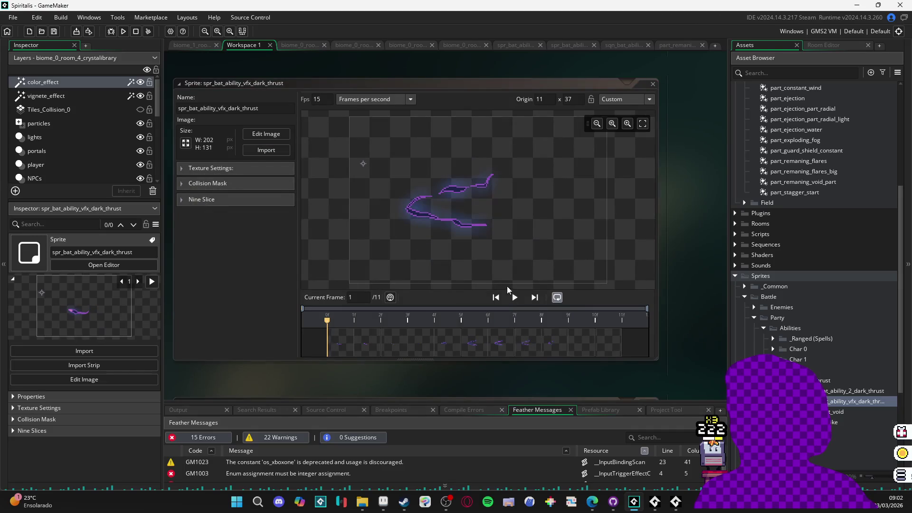
click(518, 298)
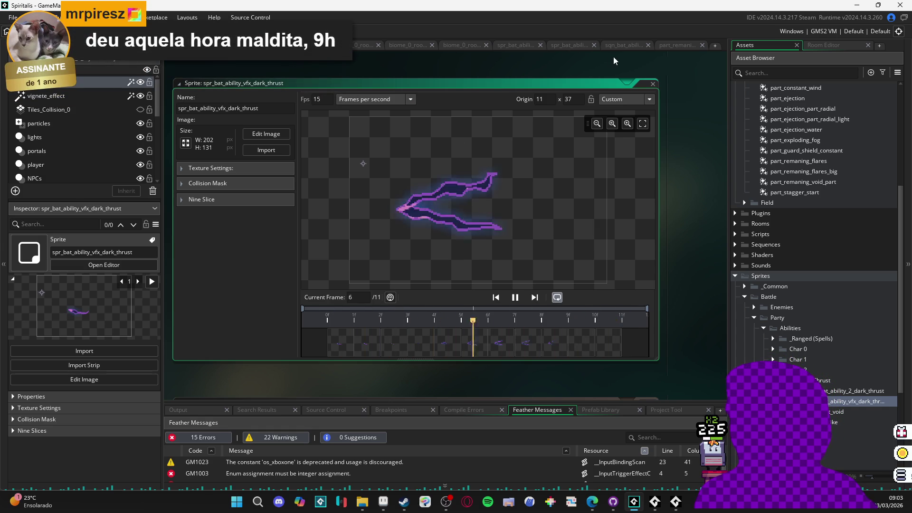
click(618, 44)
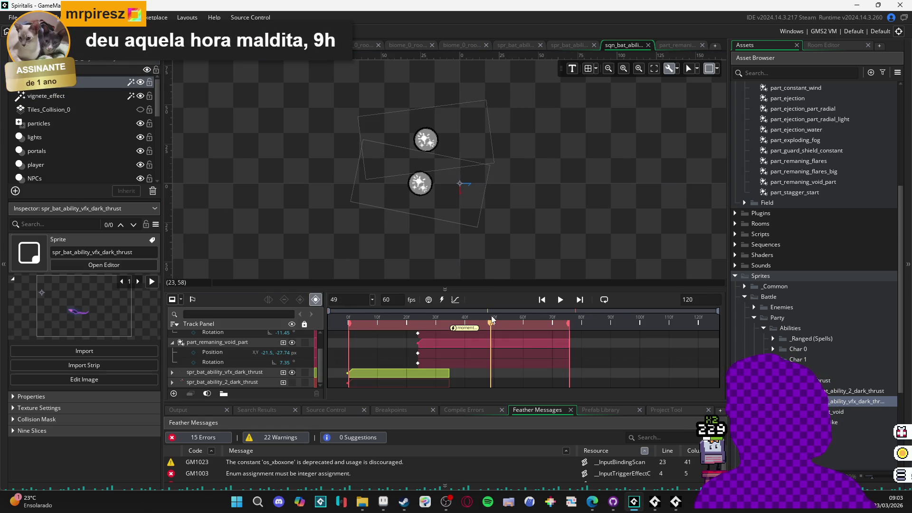
Step: Lengthen the character's dark thrust clip to about frame 75
key(space)
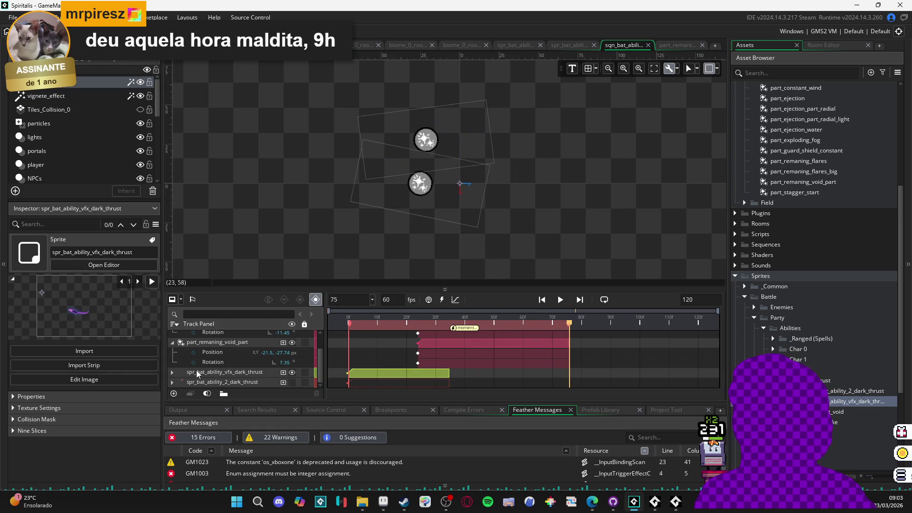
click(291, 381)
key(space)
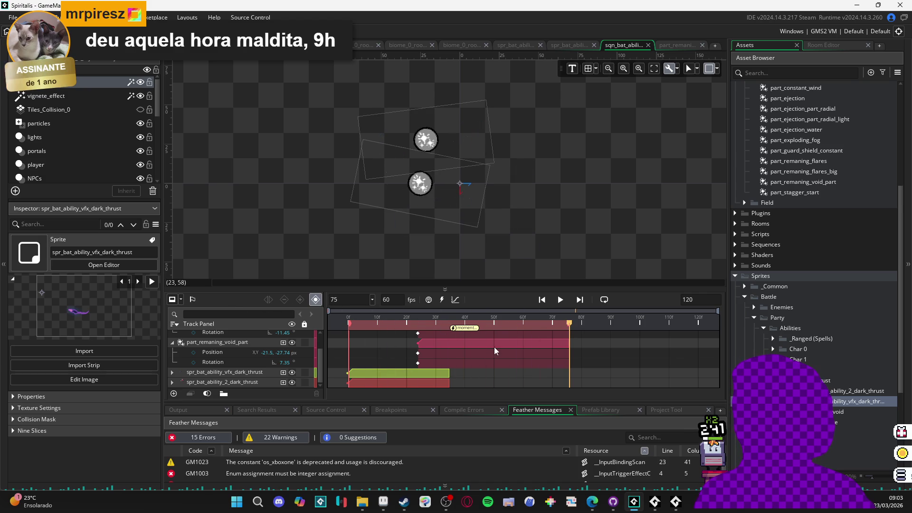
key(space)
key(space)
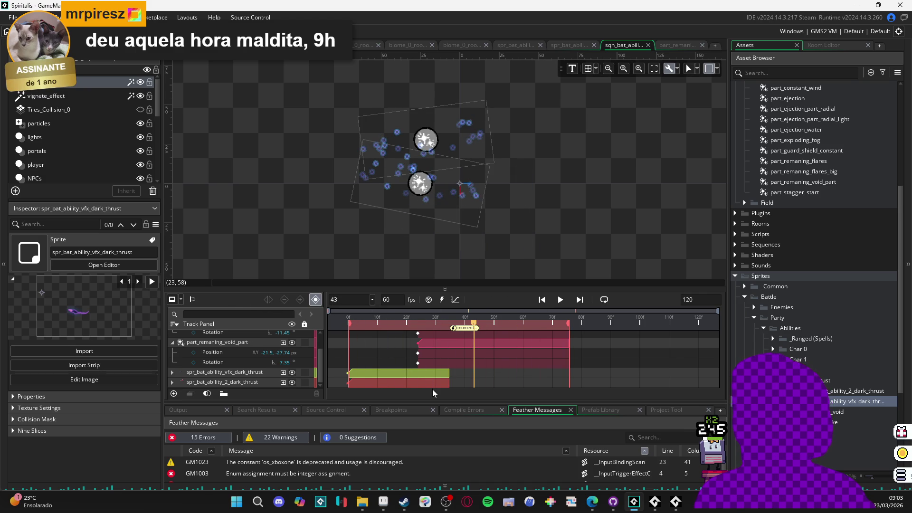
click(440, 385)
drag(449, 384, 564, 381)
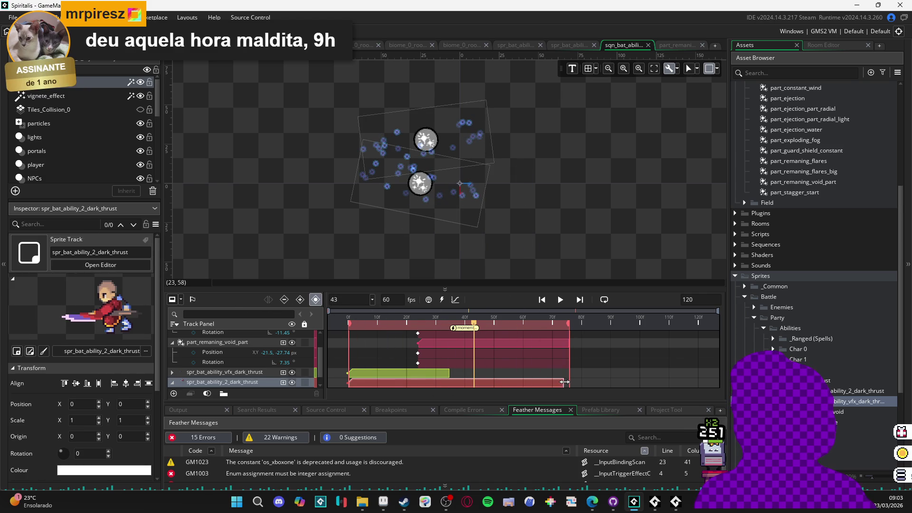
Step: Extend the purple slash clip's end to about frame 40 and replay to check timing
click(433, 372)
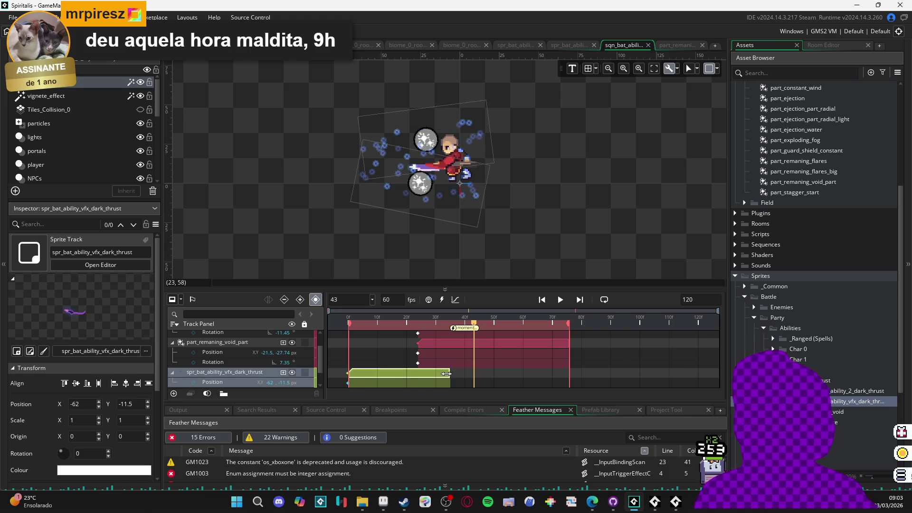
scroll(427, 364, down, 2)
mouse_move(435, 322)
mouse_down()
mouse_move(420, 326)
mouse_move(442, 330)
mouse_move(467, 357)
mouse_move(463, 330)
mouse_move(472, 352)
mouse_move(475, 328)
mouse_up()
click(454, 327)
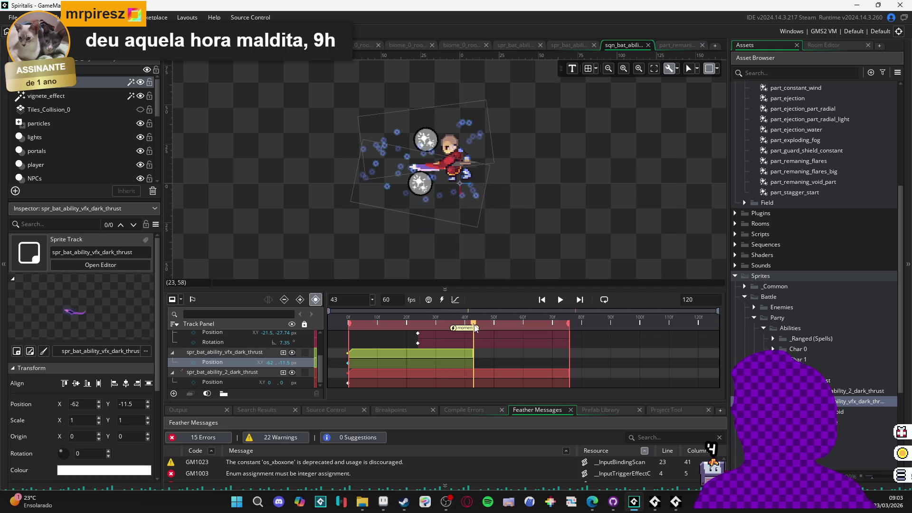
key(space)
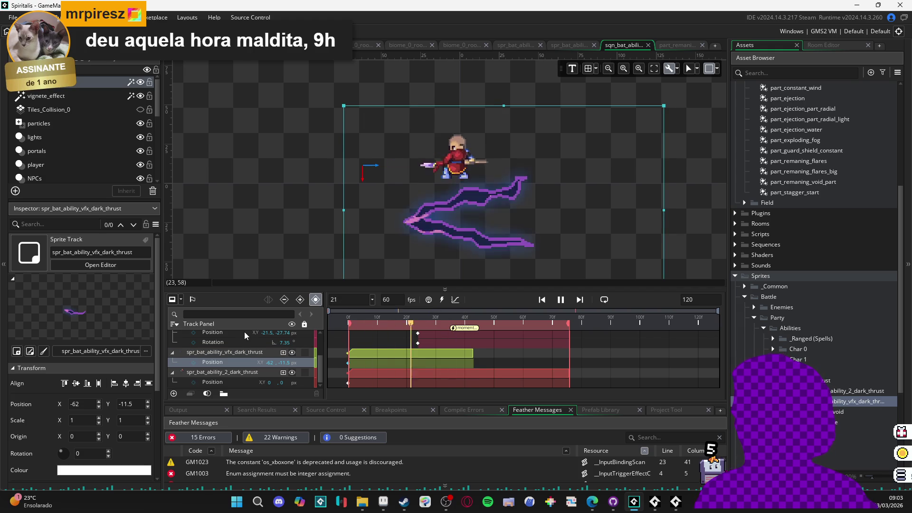
click(261, 374)
key(space)
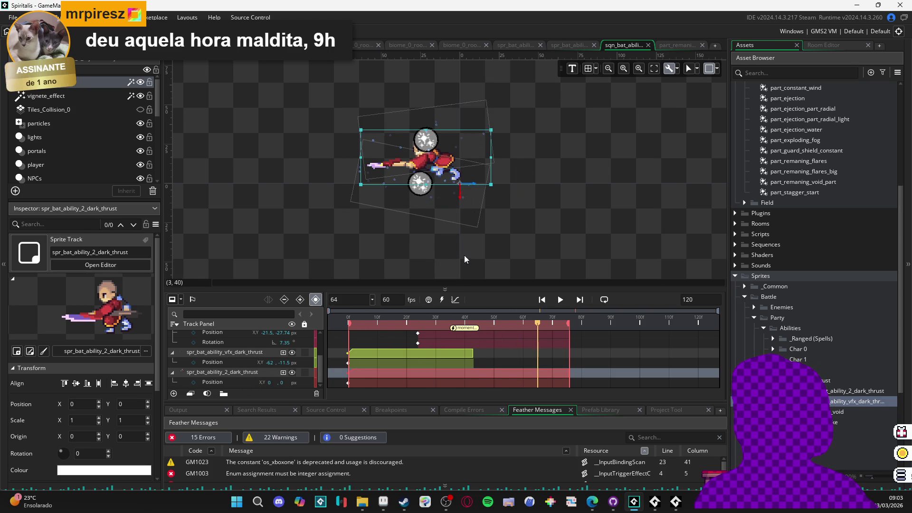
key(space)
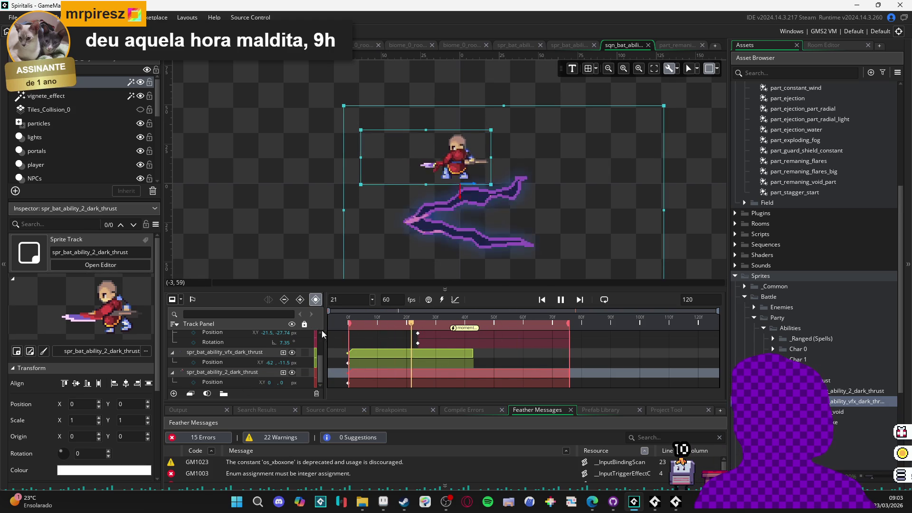
click(364, 383)
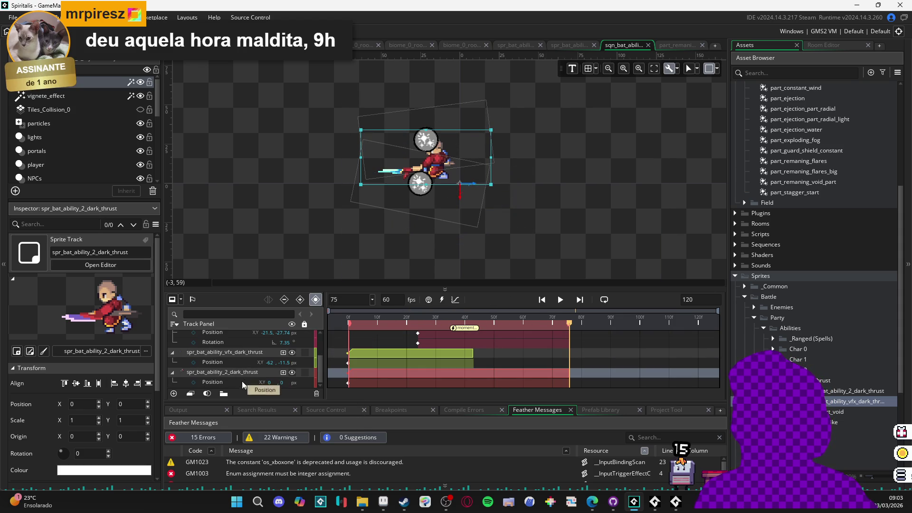
Step: Show the slash sprite's asset properties in the Inspector and rewind to frame 0
click(246, 355)
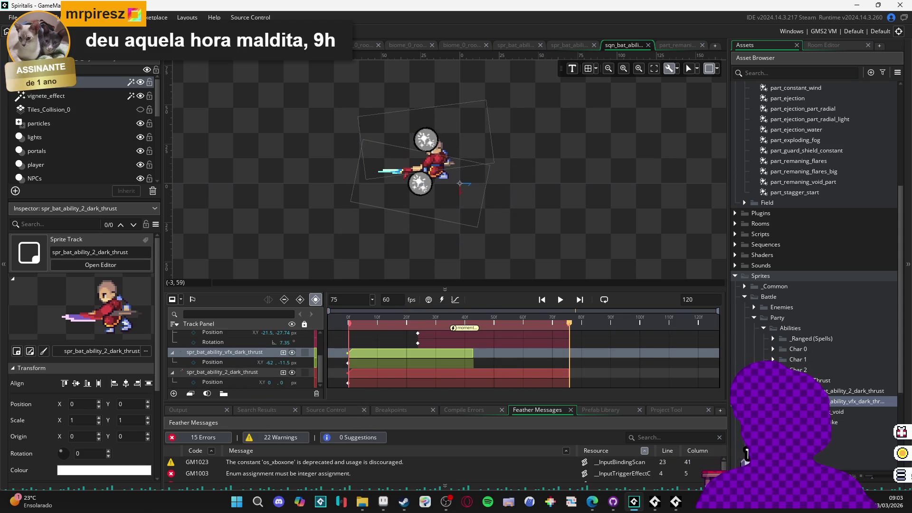
click(846, 401)
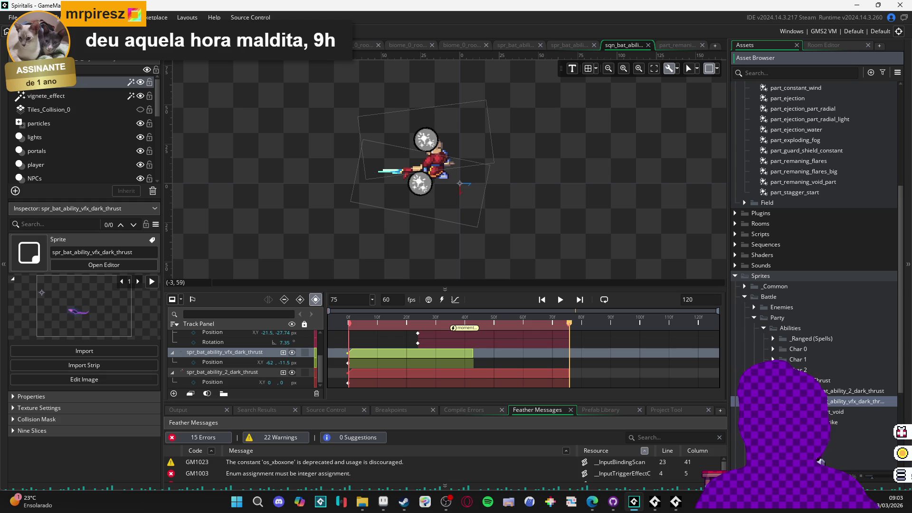
drag(490, 323, 349, 333)
Step: Move the slash effect onto the character at position -88, -46.5 at its peak frame
click(214, 371)
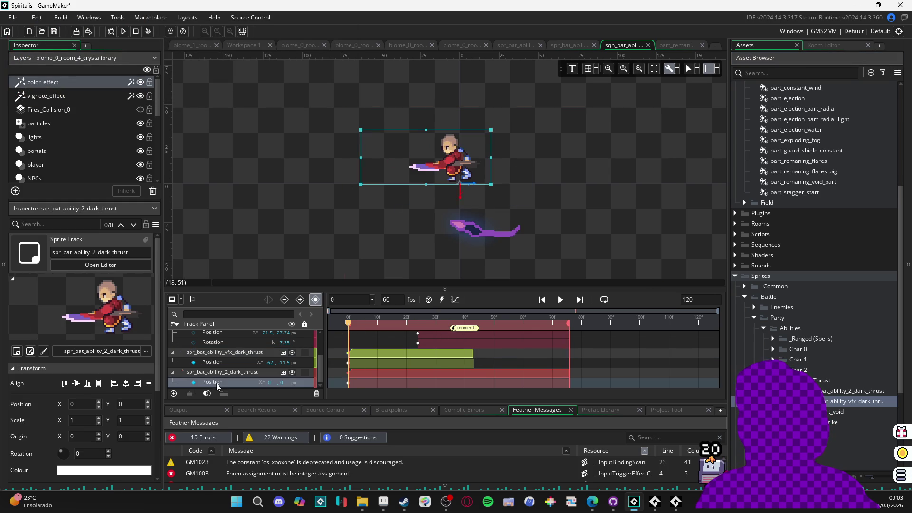
click(213, 362)
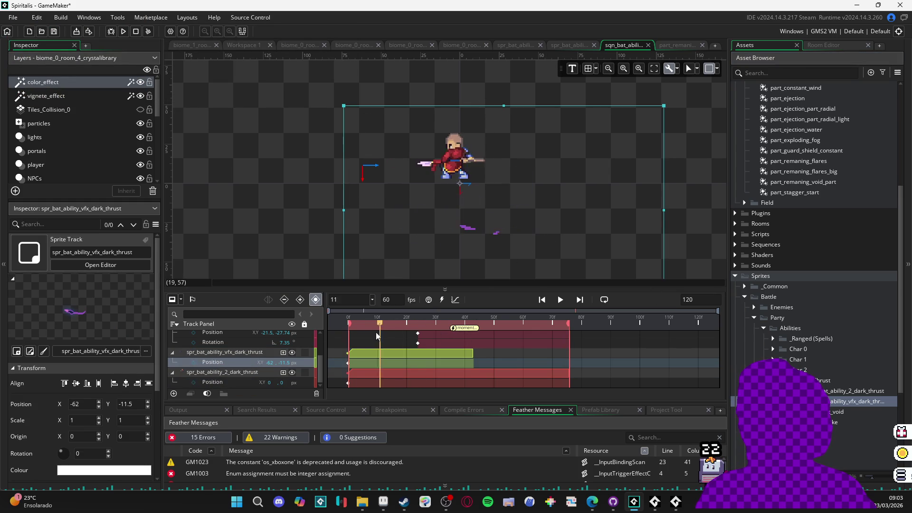
click(415, 338)
mouse_move(420, 340)
mouse_down()
mouse_move(433, 343)
mouse_move(413, 348)
mouse_up()
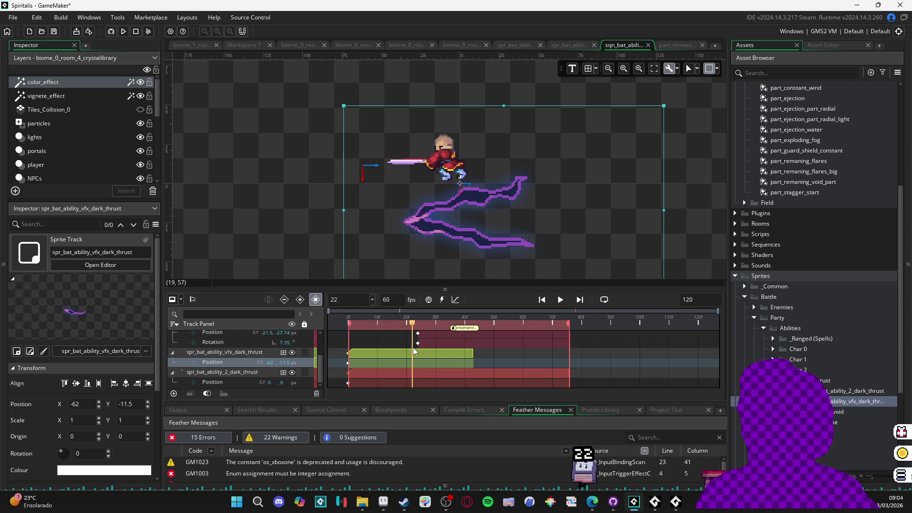
drag(500, 249, 484, 192)
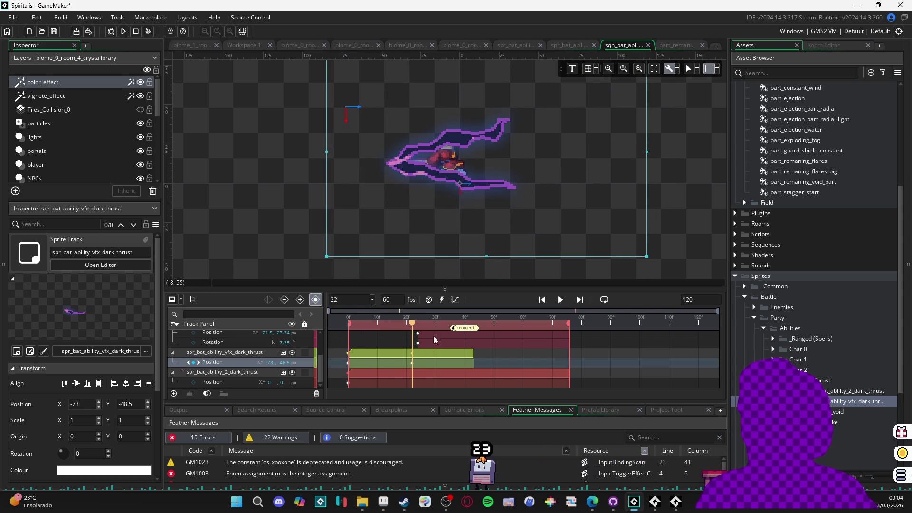
click(350, 364)
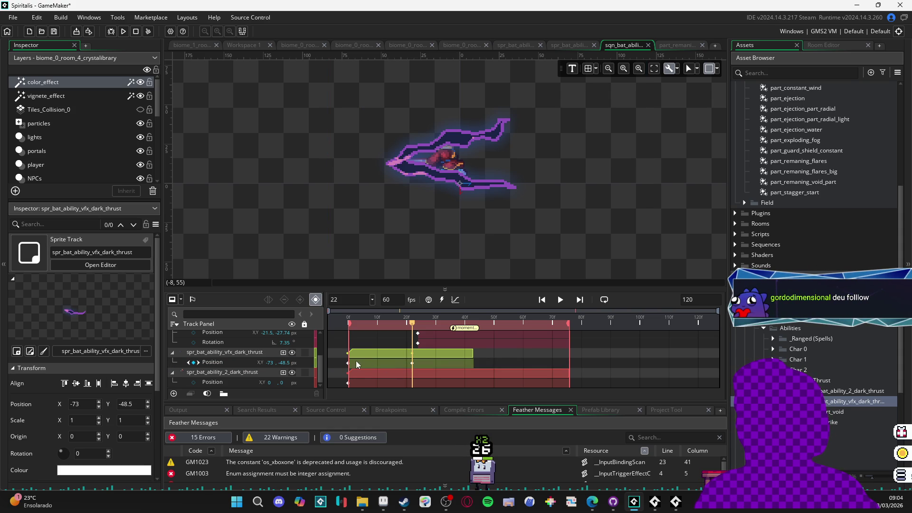
Step: Move the position keyframe from frame 22 to frame 0, nudge the slash left, and preview
click(412, 364)
drag(411, 364, 346, 364)
key(space)
key(space)
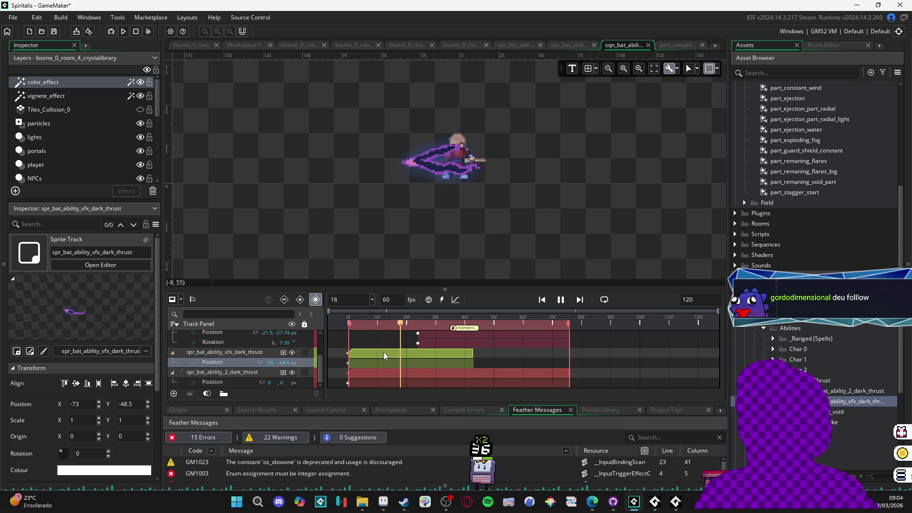
drag(427, 318, 310, 318)
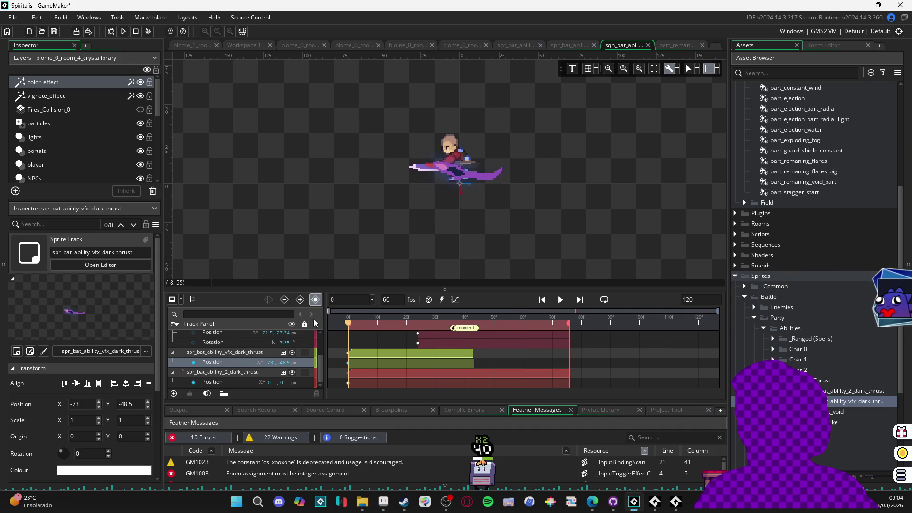
drag(500, 172, 478, 182)
mouse_move(368, 318)
mouse_down()
mouse_move(340, 318)
mouse_move(411, 318)
mouse_move(381, 318)
mouse_up()
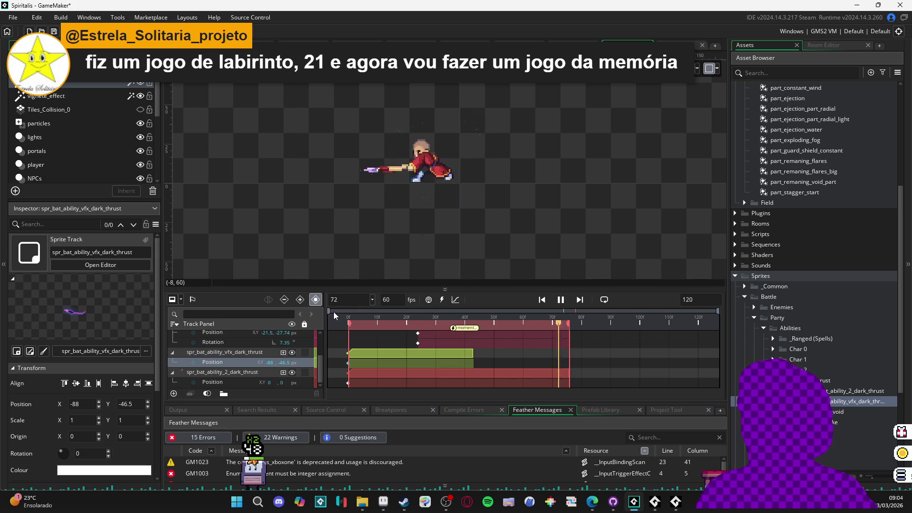
key(space)
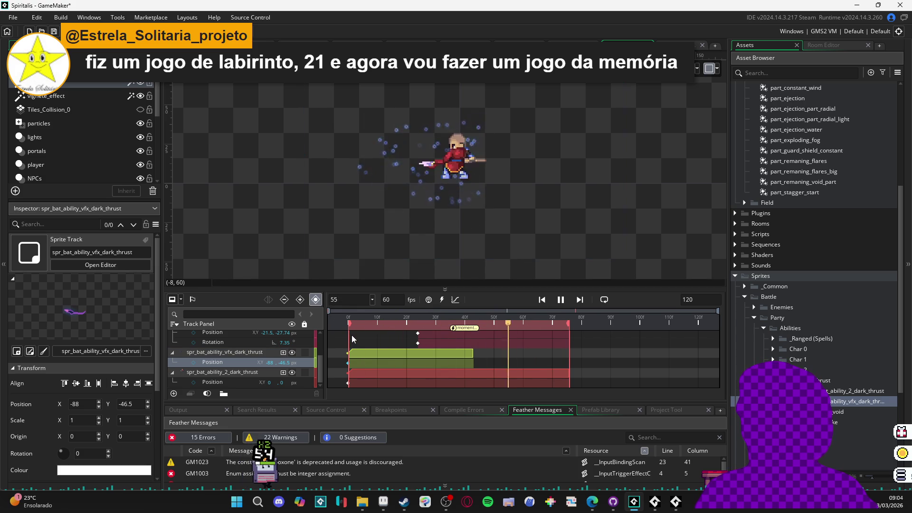
key(space)
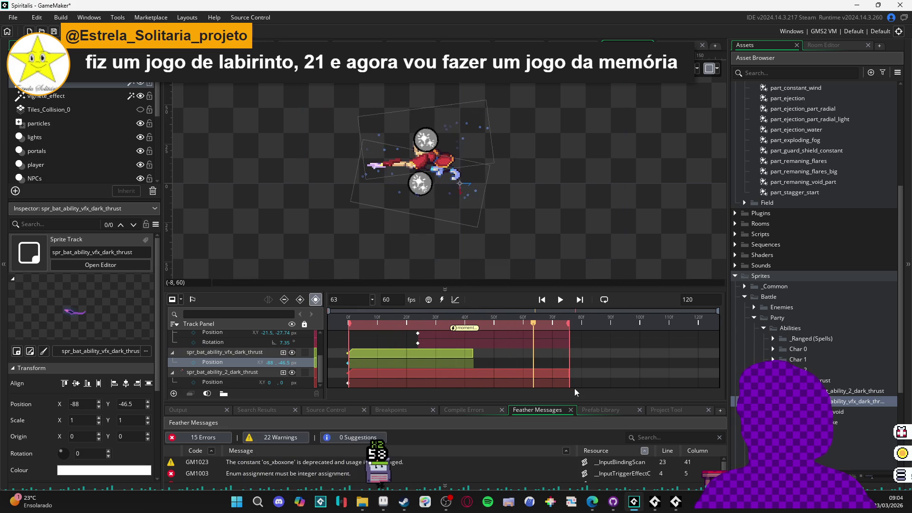
double_click(855, 402)
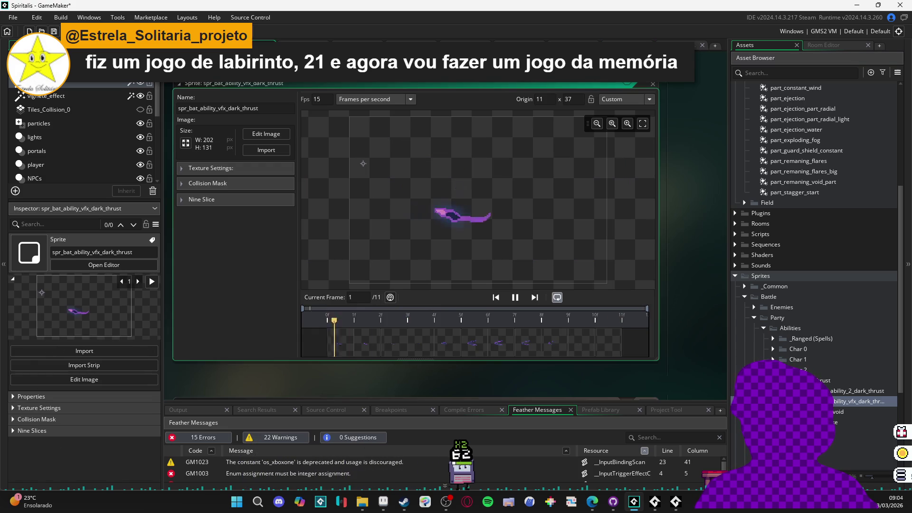
Step: Paste three extra frames near the slash sprite's start, growing it from 11 to 14 frames
click(515, 298)
click(340, 344)
click(380, 349)
click(335, 347)
key(ctrl+v)
click(414, 344)
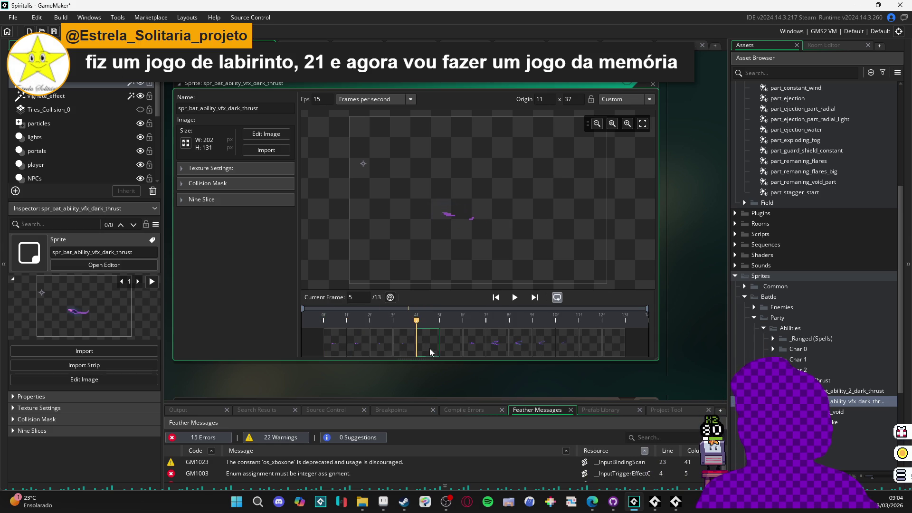
key(ctrl+v)
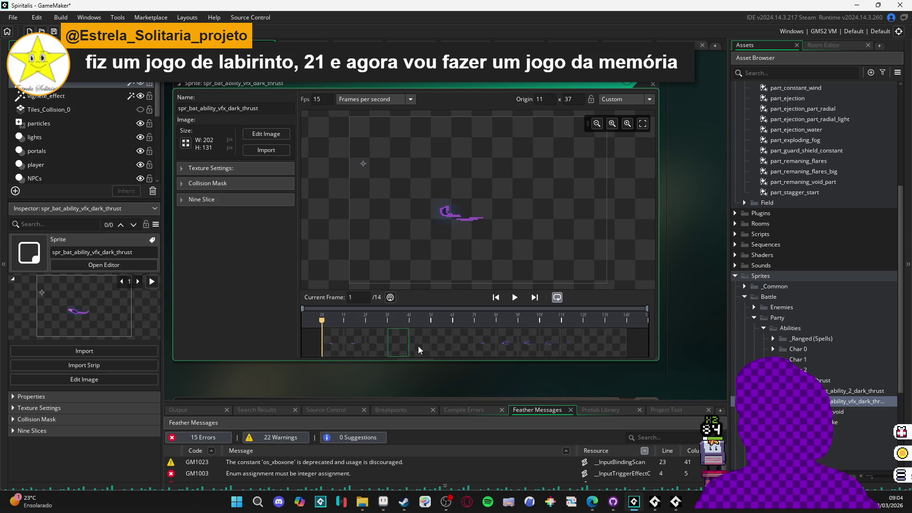
click(449, 352)
click(466, 350)
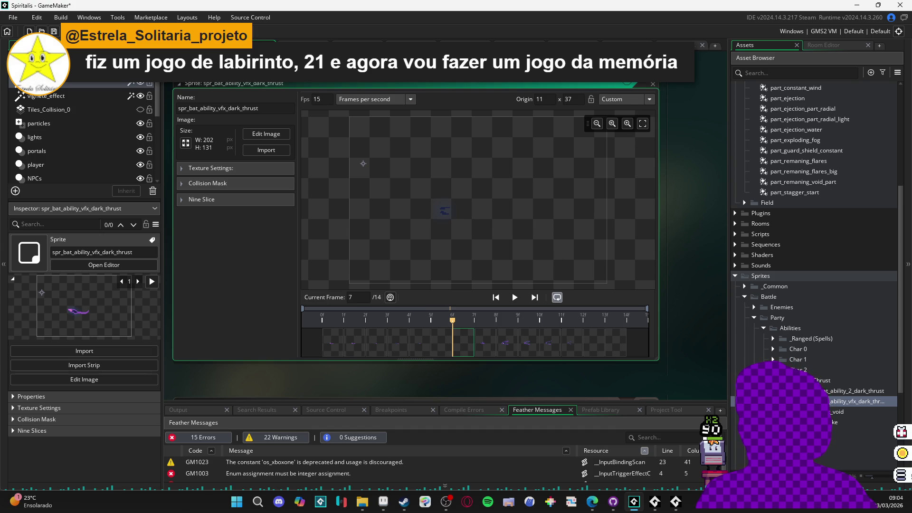
key(Escape)
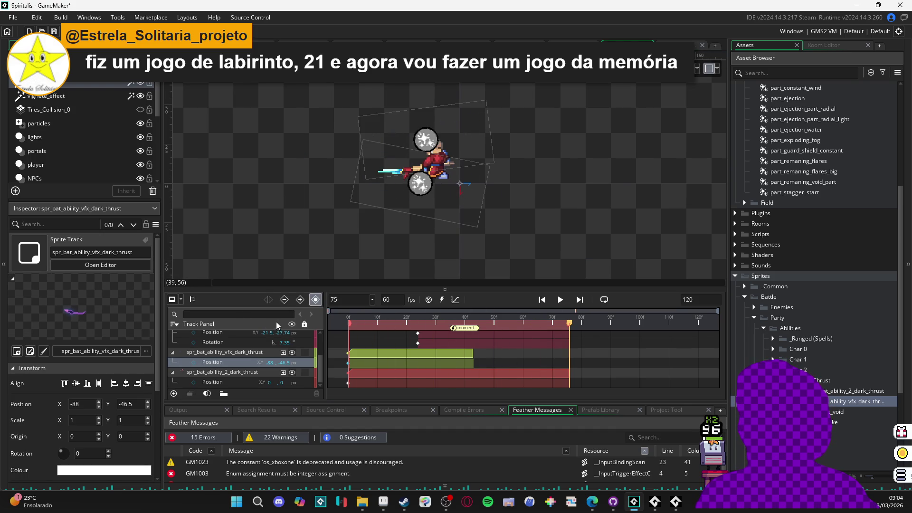
Step: Move the character's dark thrust clip back to start at frame 0 and play it
mouse_move(517, 325)
mouse_down()
mouse_move(452, 323)
mouse_move(530, 327)
mouse_up()
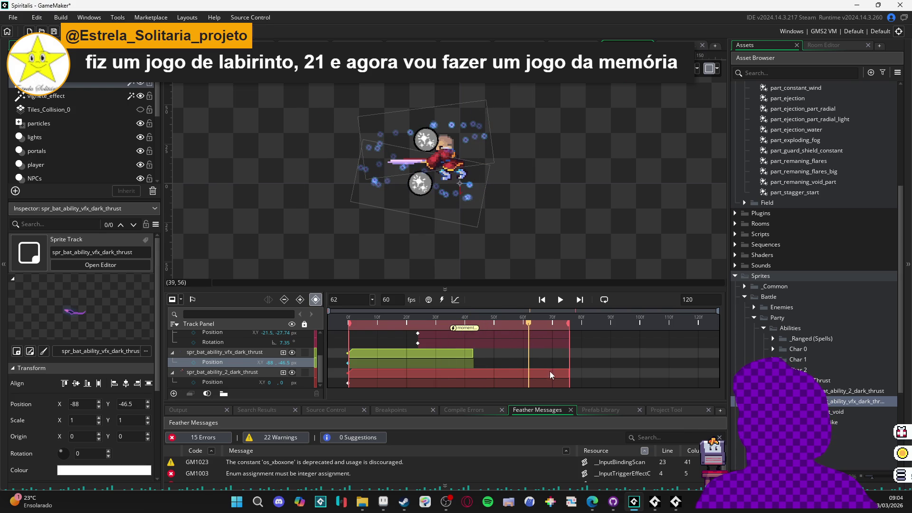
click(551, 374)
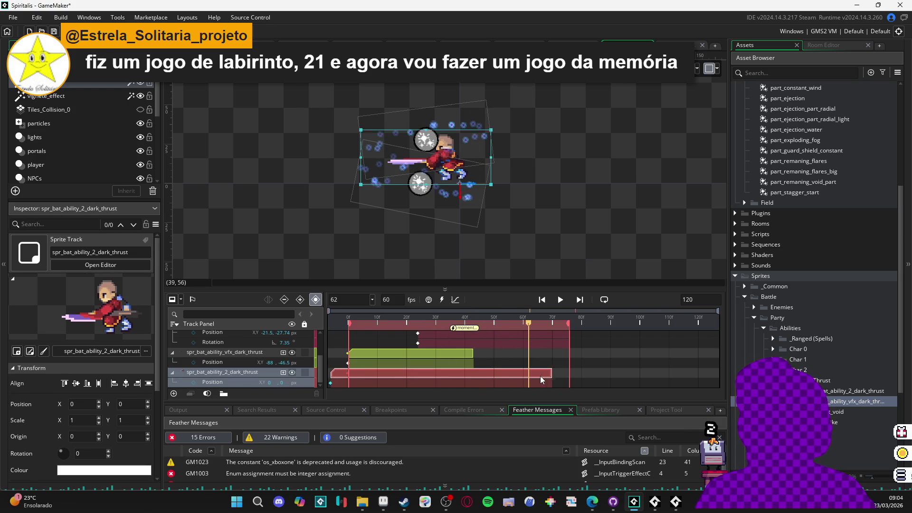
mouse_move(528, 378)
mouse_down()
mouse_move(550, 374)
mouse_move(522, 374)
mouse_move(531, 374)
mouse_up()
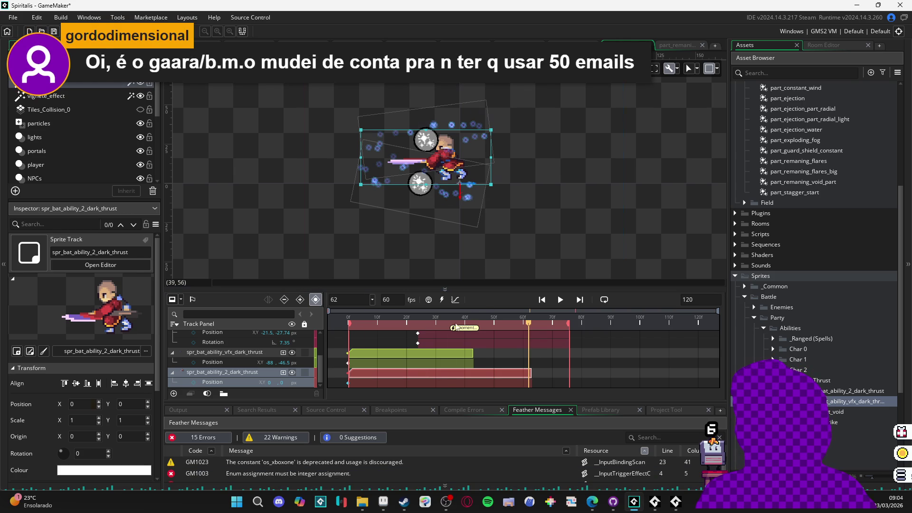
click(377, 324)
key(space)
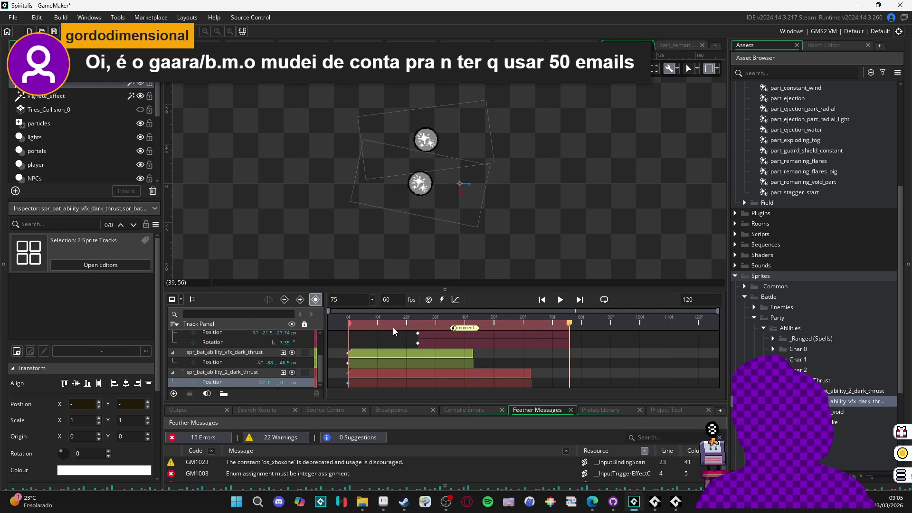
Step: Trim the dark thrust clip to end at frame 50 and preview from the start
mouse_move(571, 325)
mouse_down()
mouse_move(412, 328)
mouse_move(492, 335)
mouse_up()
drag(530, 377, 494, 377)
key(Home)
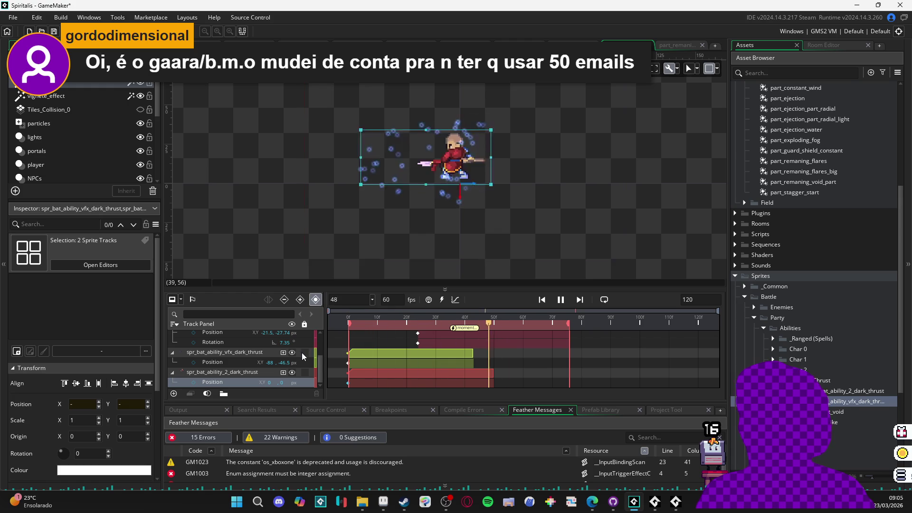
key(space)
key(space)
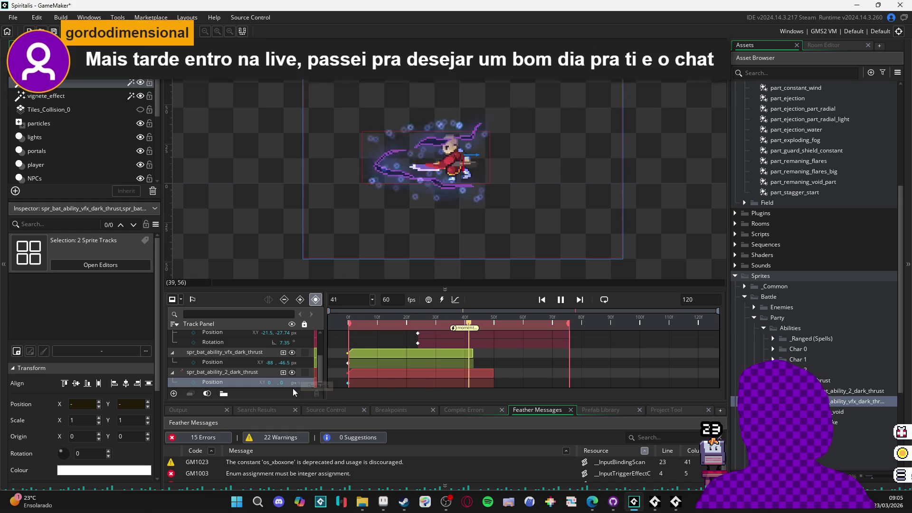
key(space)
key(space)
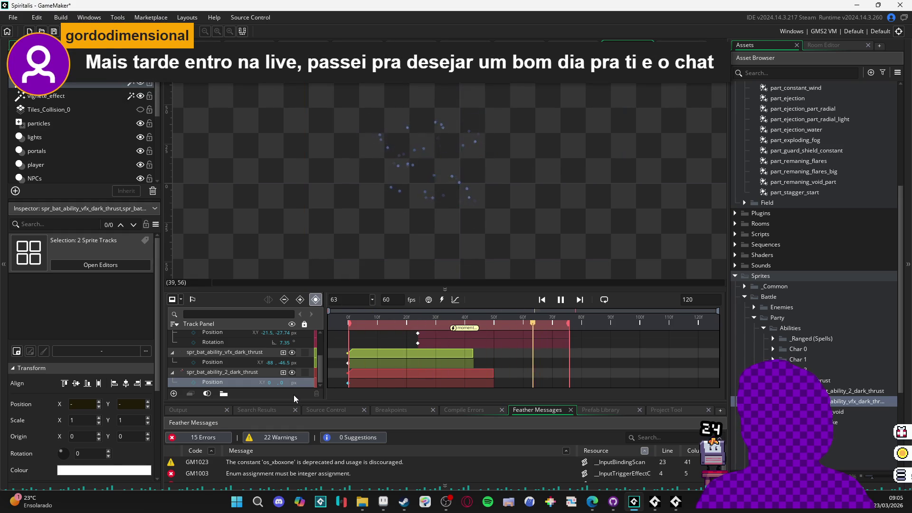
key(space)
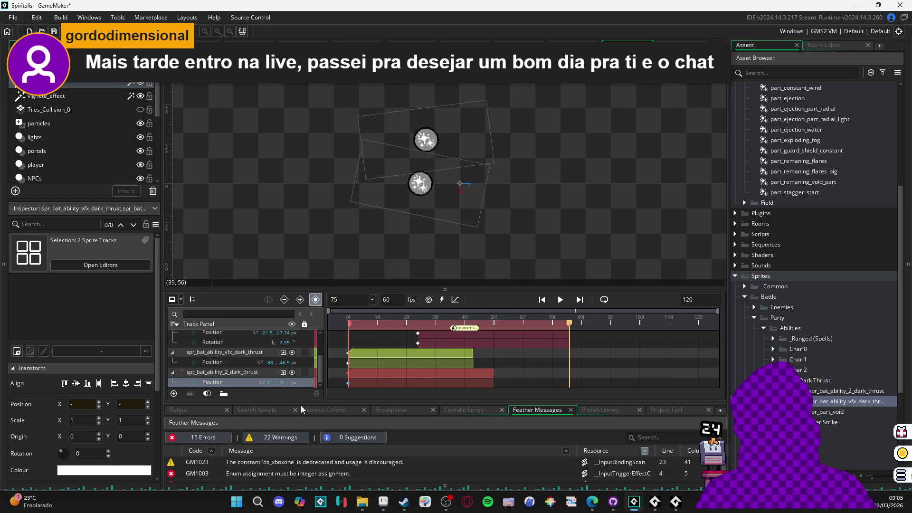
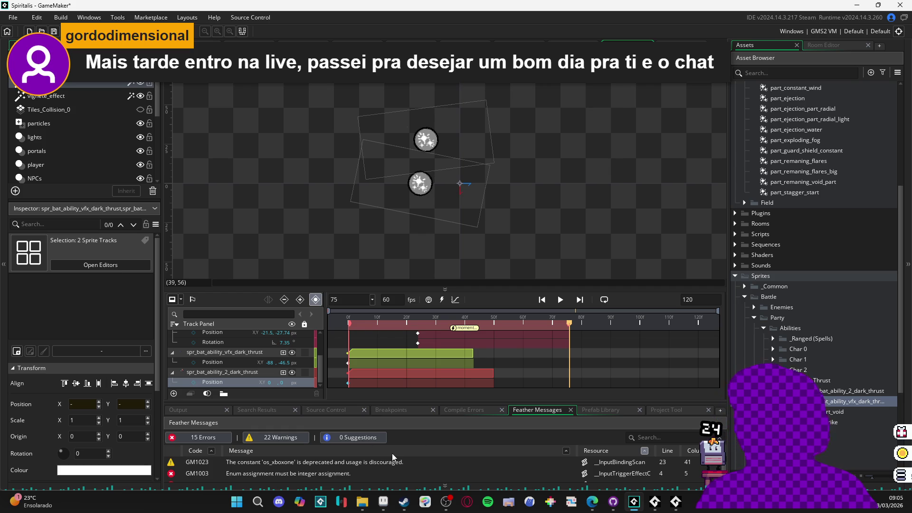
Step: Play the sequence preview, scrubbing to frame 29 and replaying it
key(space)
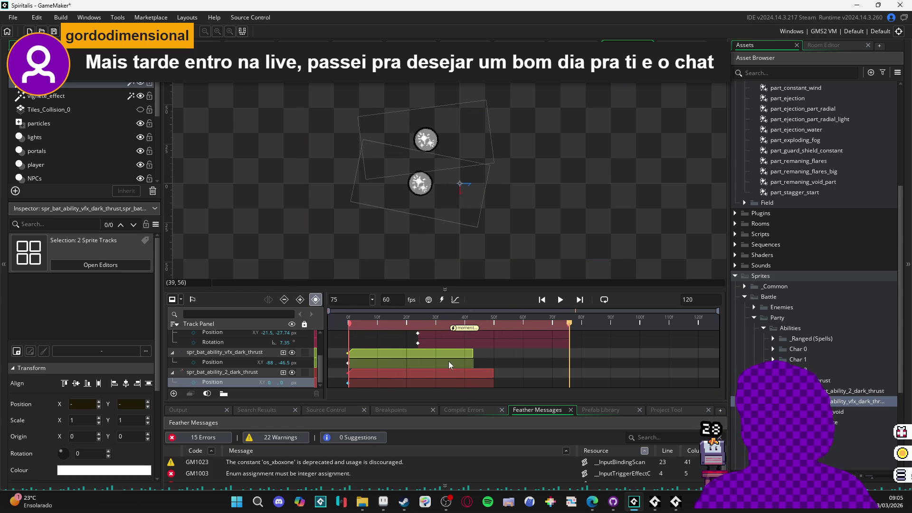
mouse_move(398, 321)
mouse_down()
mouse_move(435, 327)
mouse_move(339, 326)
mouse_move(487, 349)
mouse_up()
key(space)
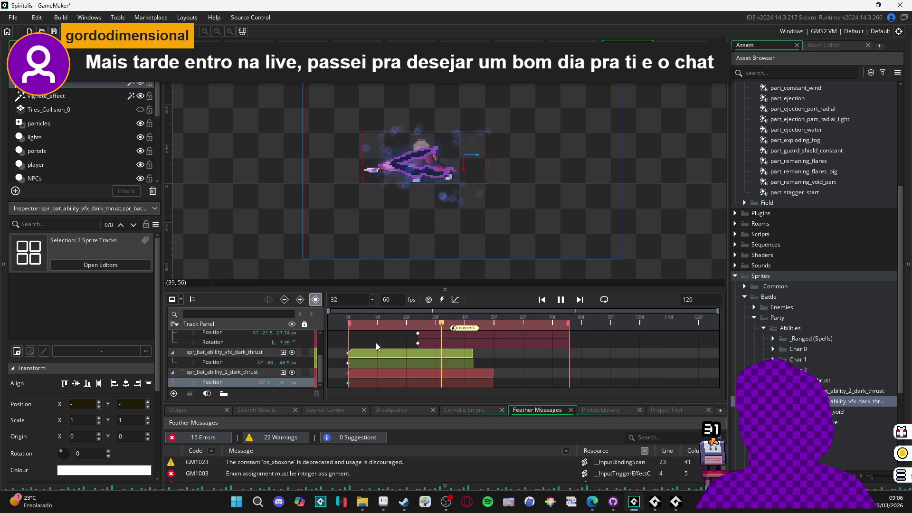
key(space)
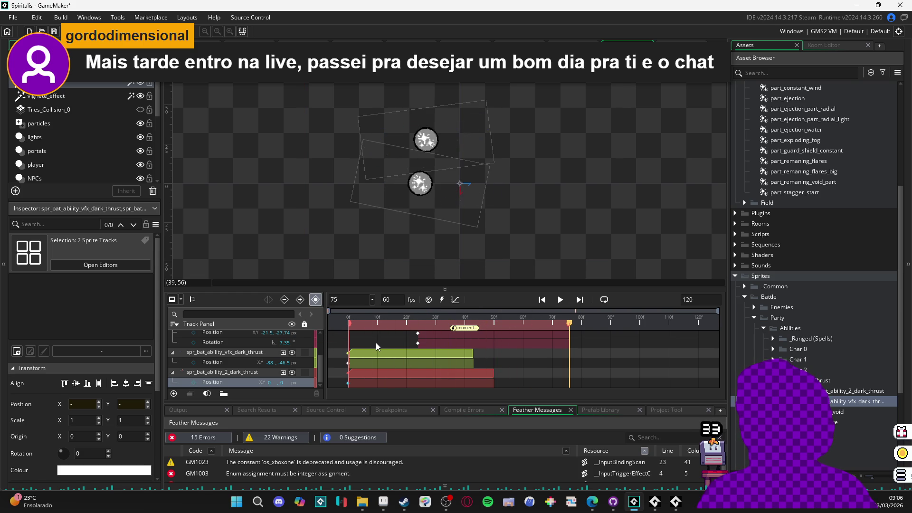
key(Return)
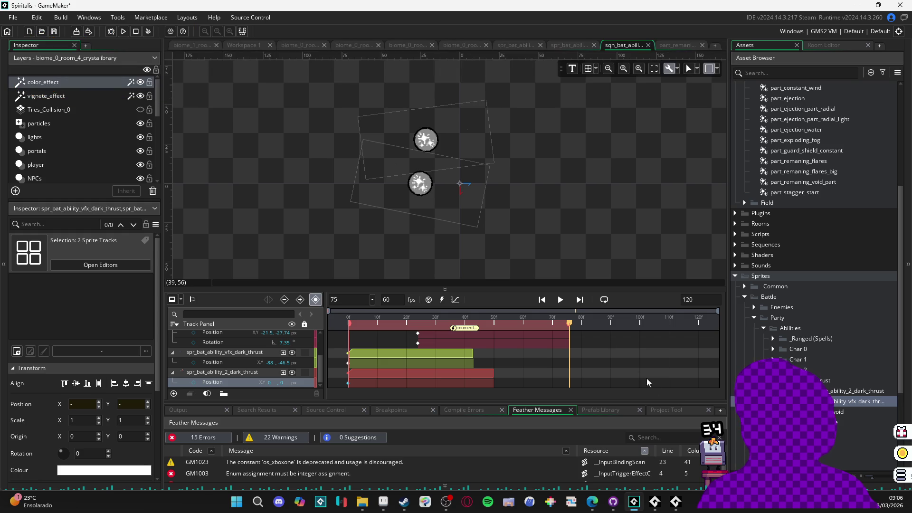
Step: Open the dark thrust VFX sprite, then rewind the sequence to frame 0 and replay it
double_click(855, 402)
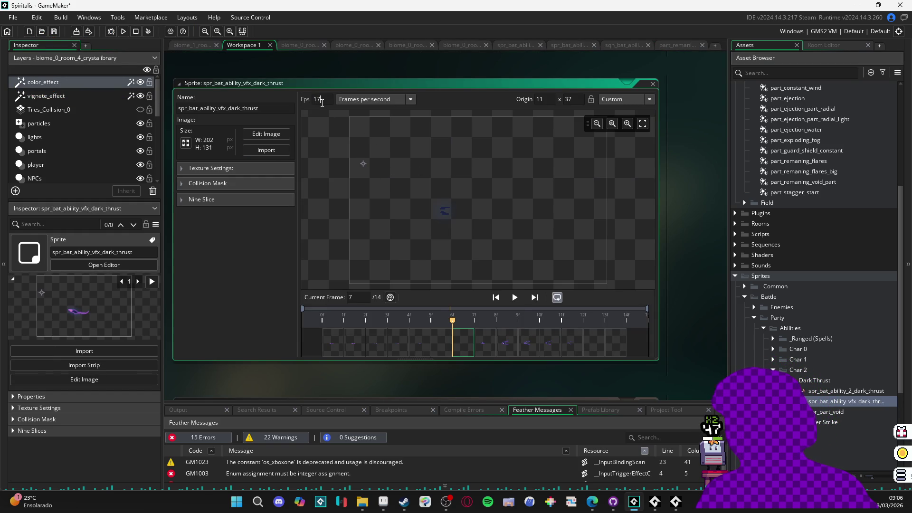
click(620, 46)
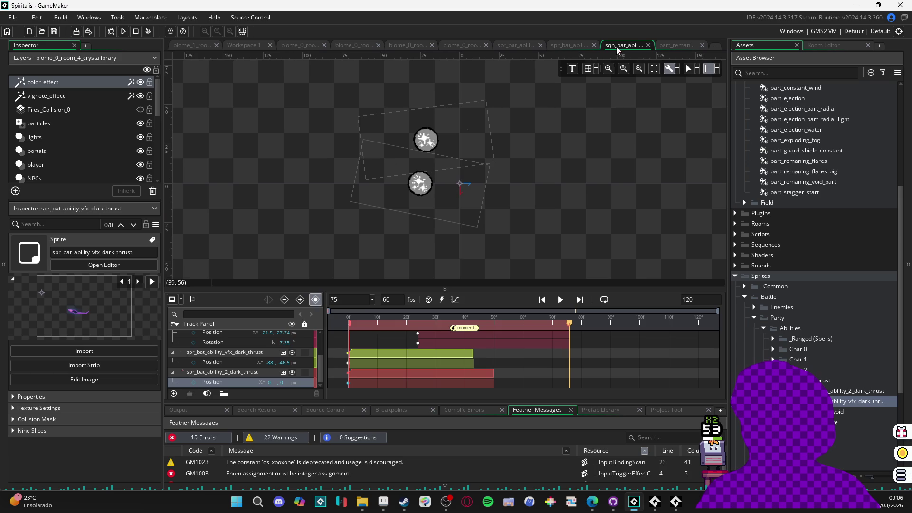
mouse_move(435, 324)
mouse_down()
mouse_move(326, 322)
mouse_move(449, 329)
mouse_move(430, 327)
mouse_up()
key(space)
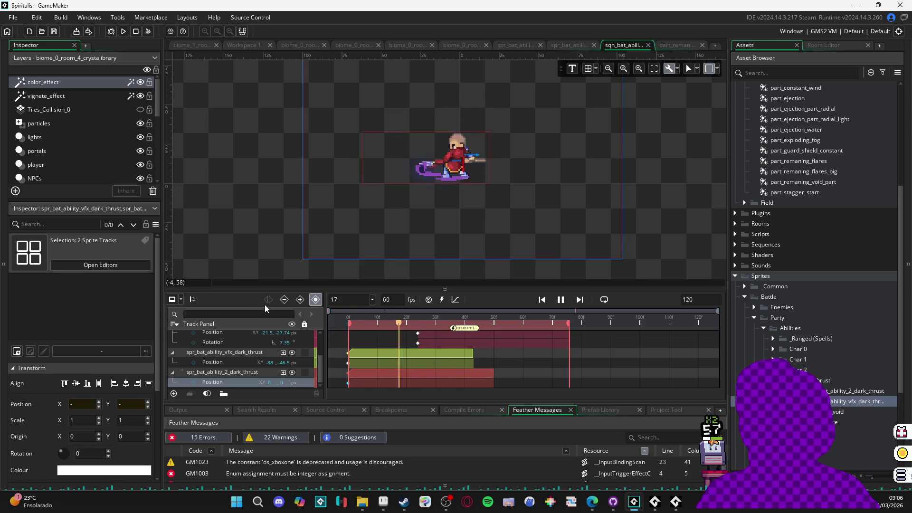
key(space)
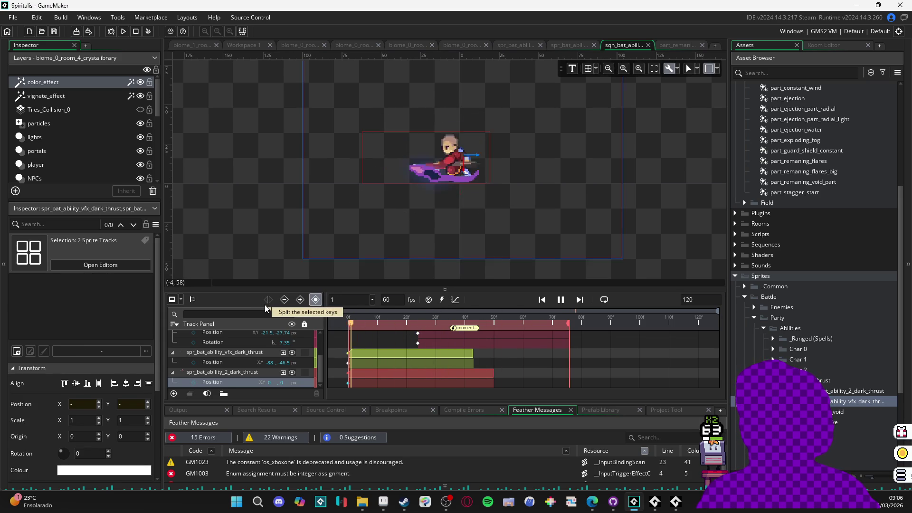
key(space)
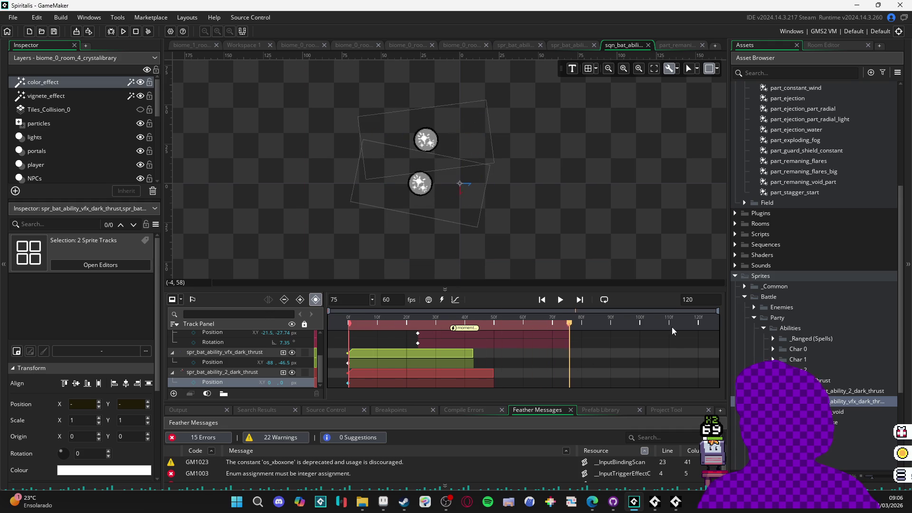
Step: Loop the sequence preview and set the VFX sprite to 18 fps, checking the new speed
click(607, 302)
key(space)
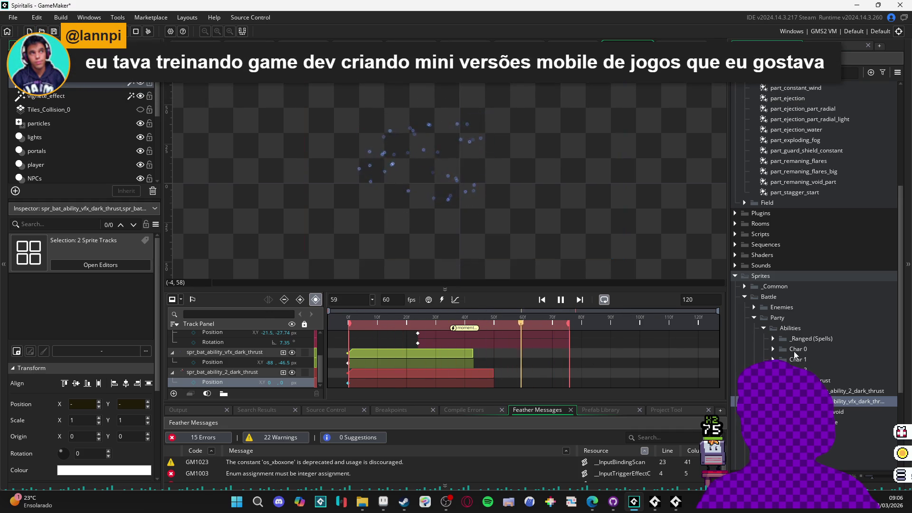
click(560, 300)
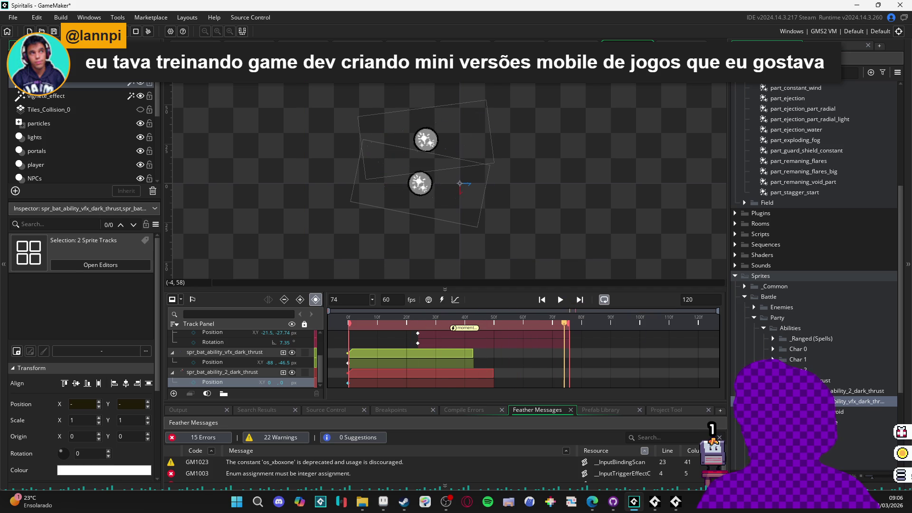
click(105, 265)
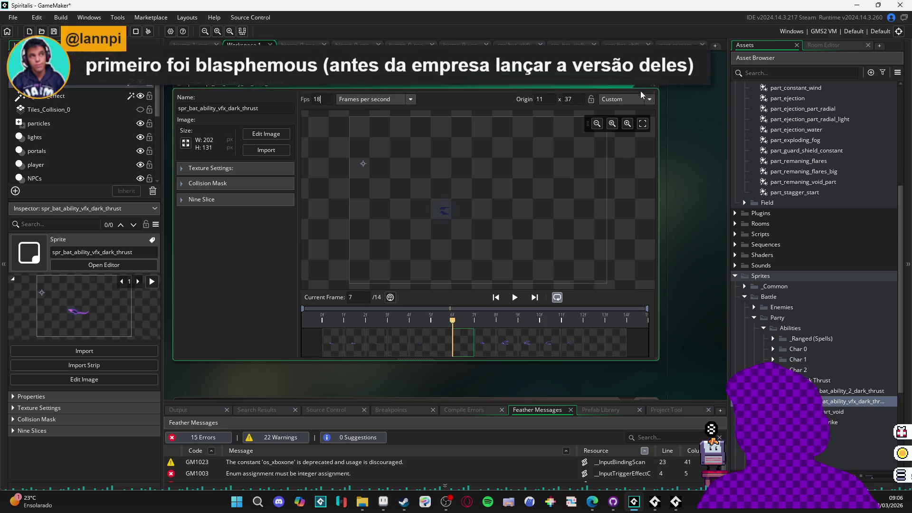
click(653, 83)
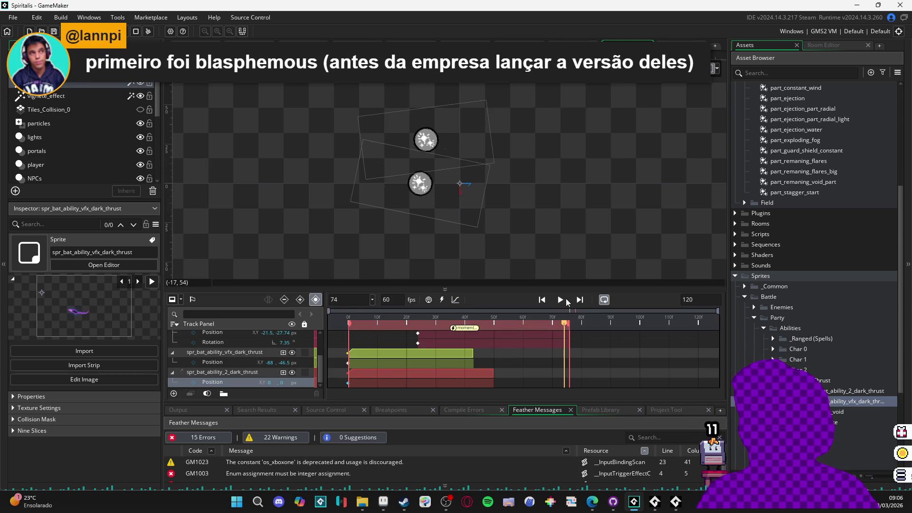
click(561, 299)
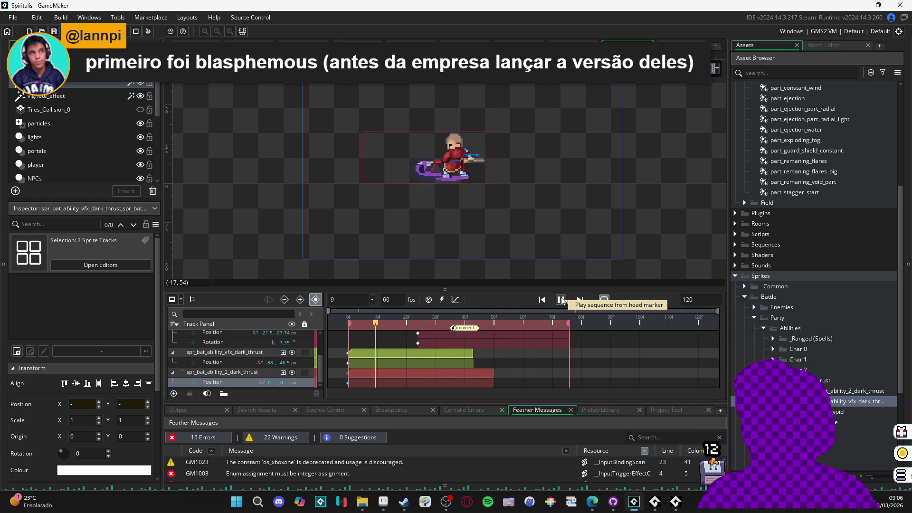
click(561, 299)
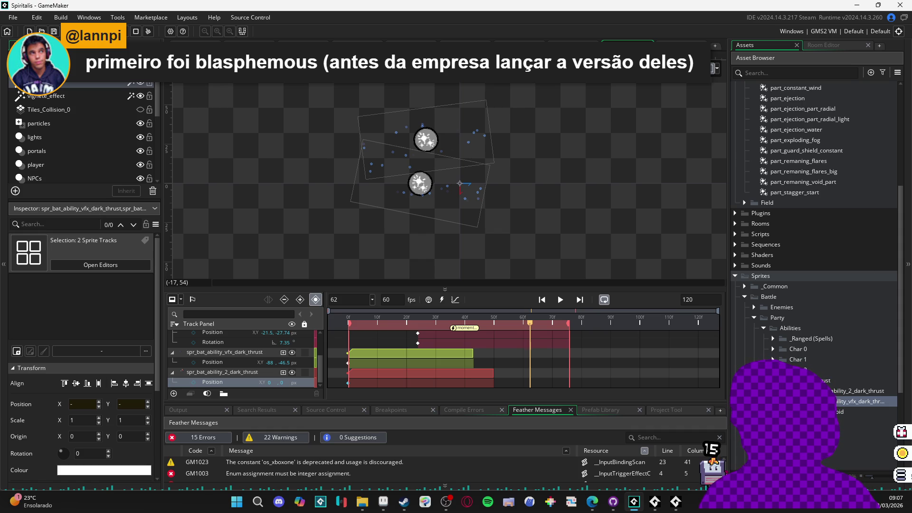
Step: Open the part_remaining_void_part particle system from the asset browser
click(841, 411)
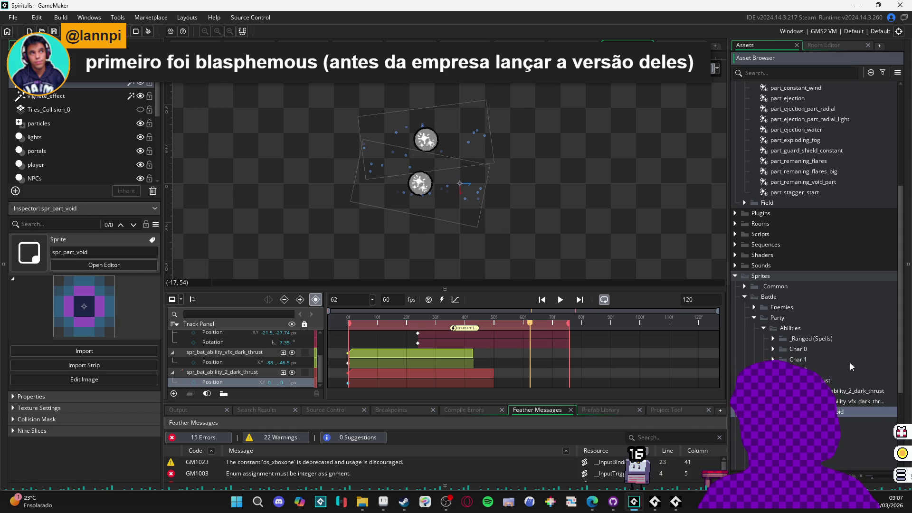
scroll(843, 266, up, 3)
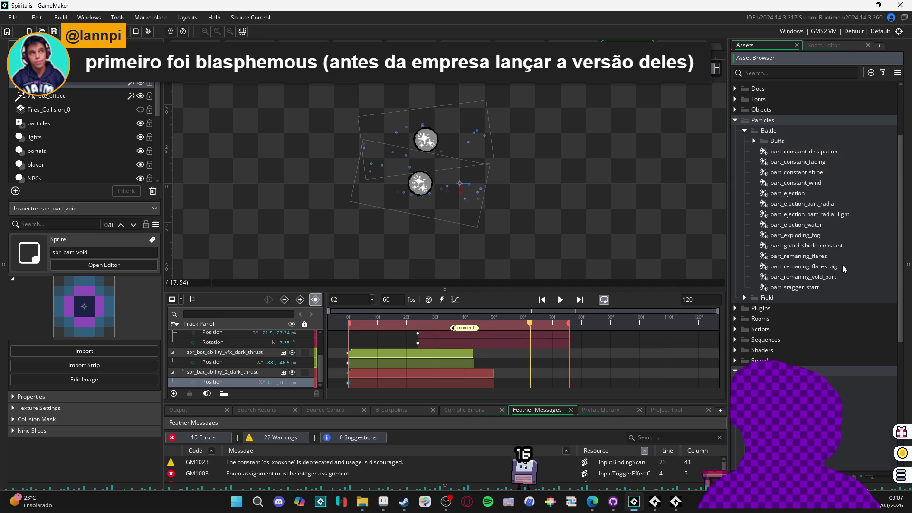
double_click(823, 278)
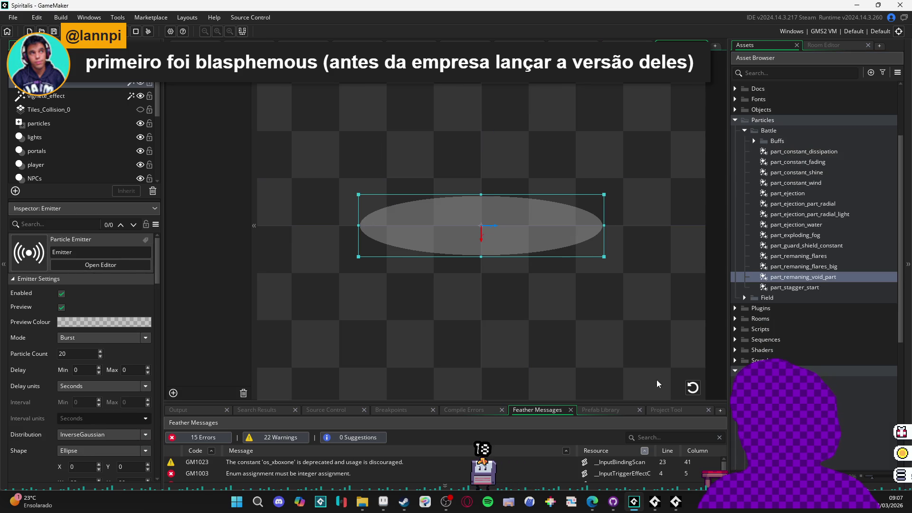
Step: Preview the particle burst and set the particles' middle colour to near white
click(693, 389)
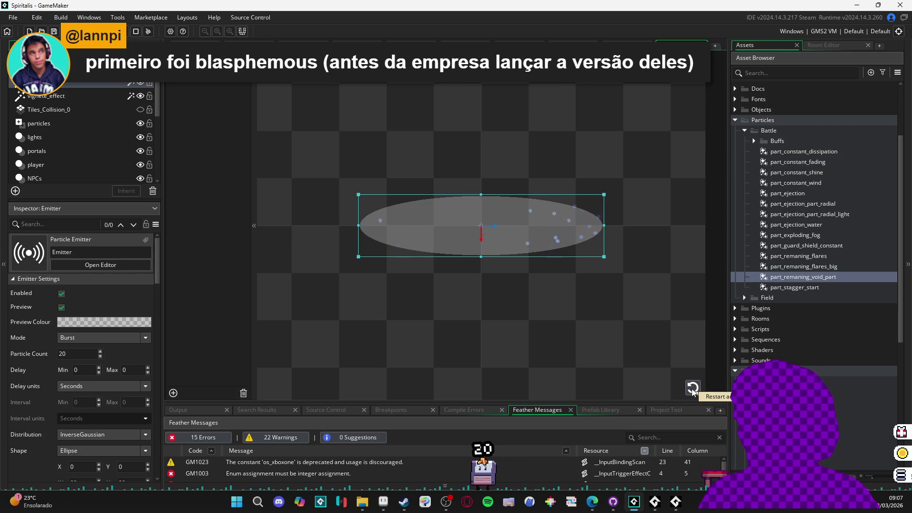
click(694, 392)
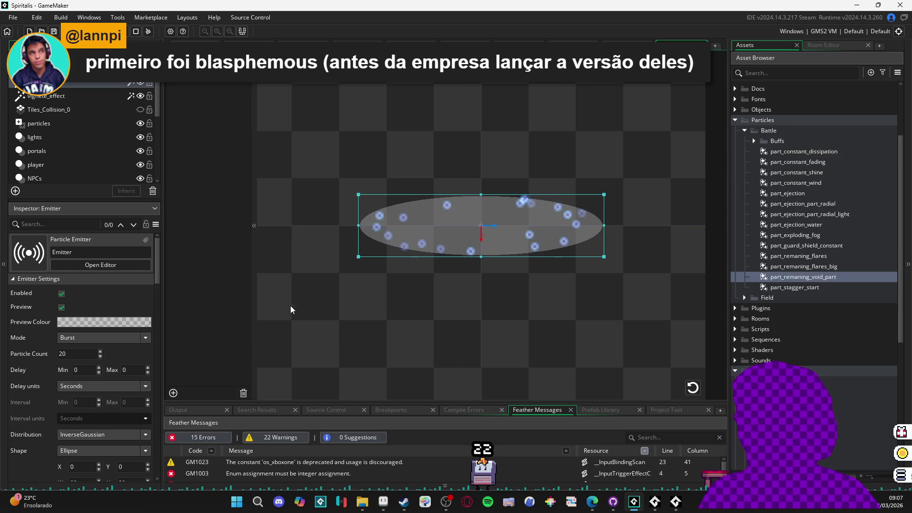
mouse_move(159, 274)
mouse_down()
mouse_move(167, 387)
mouse_move(161, 356)
mouse_up()
click(106, 347)
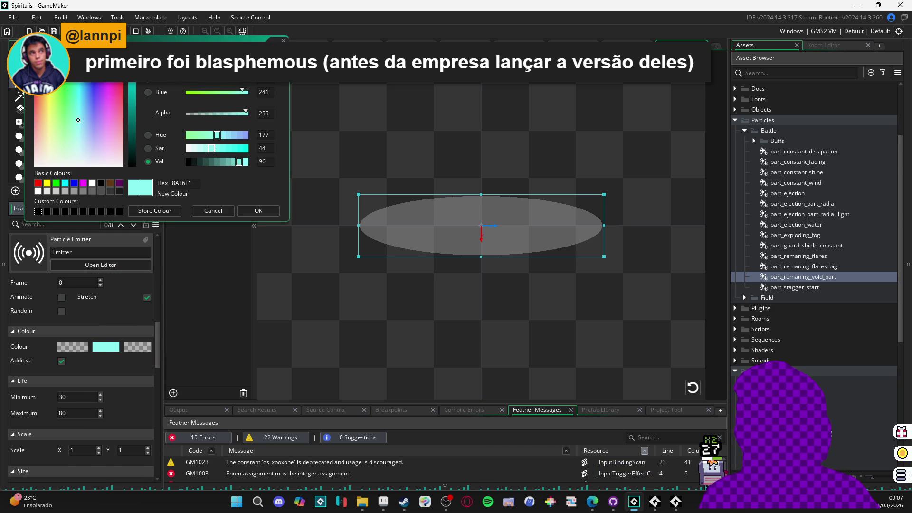
click(39, 161)
click(259, 211)
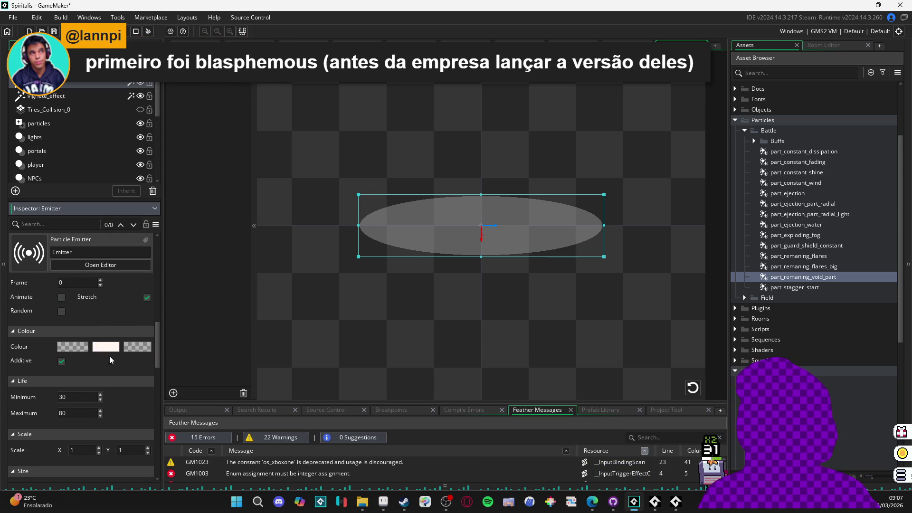
Step: Make the particles' start colour pure white and their end colour grey
click(67, 348)
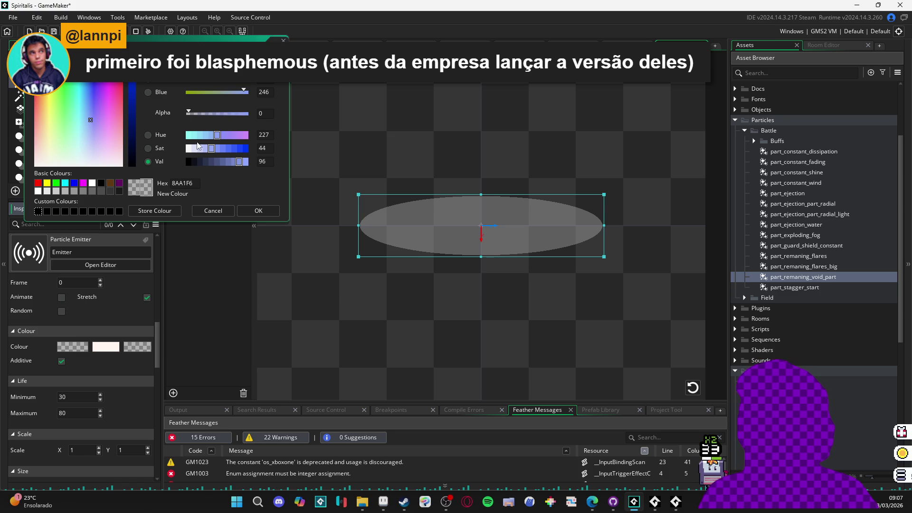
click(187, 149)
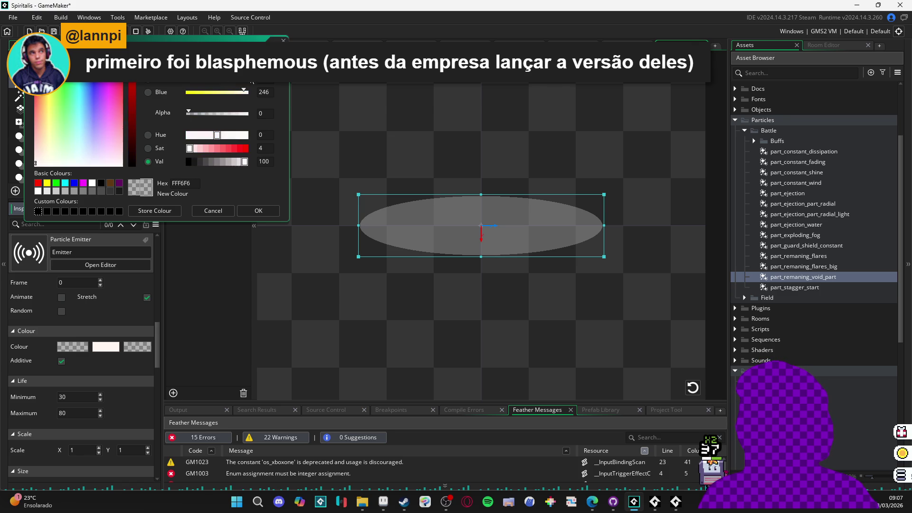
click(246, 161)
click(271, 212)
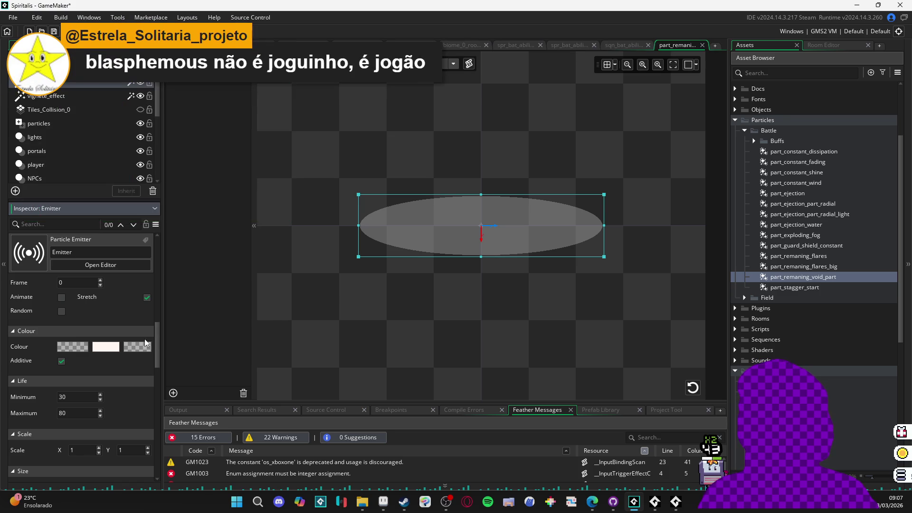
click(139, 348)
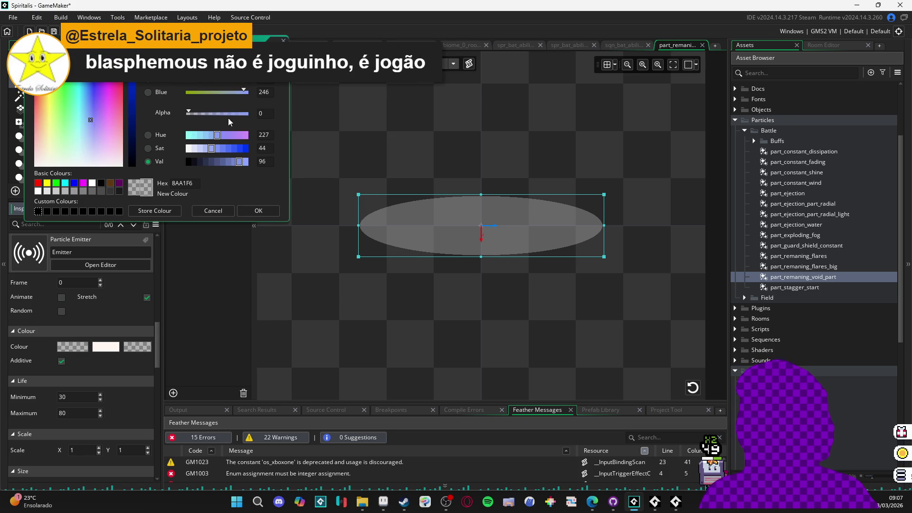
click(188, 150)
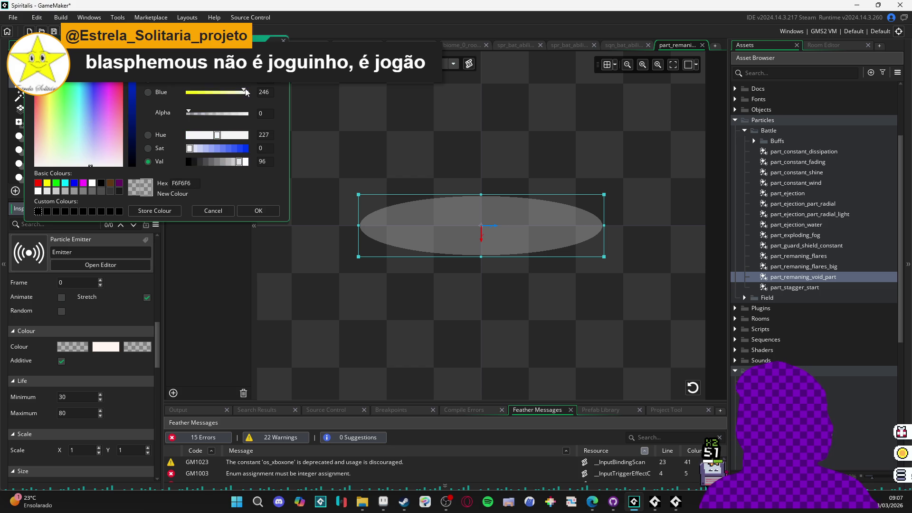
click(257, 211)
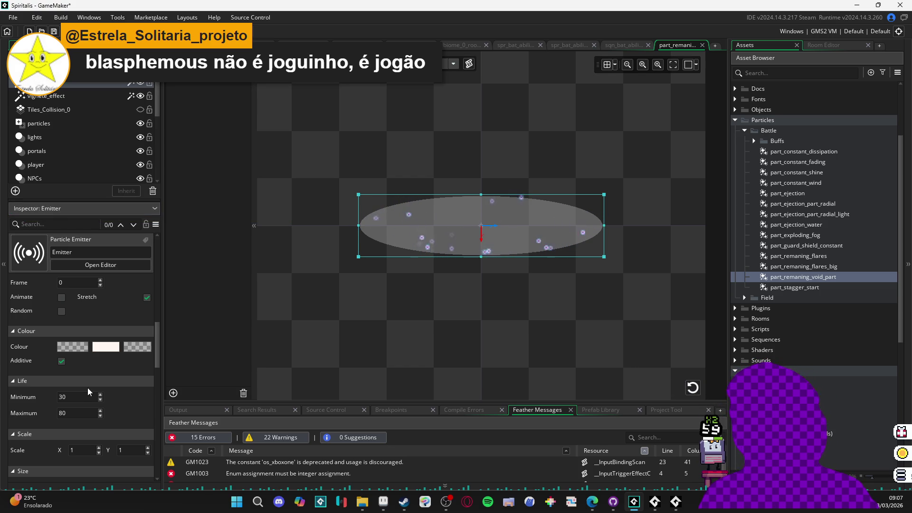
Step: Disable additive blending on the emitter, restart the preview, and return to the dark-thrust sequence
scroll(40, 376, down, 1)
click(61, 344)
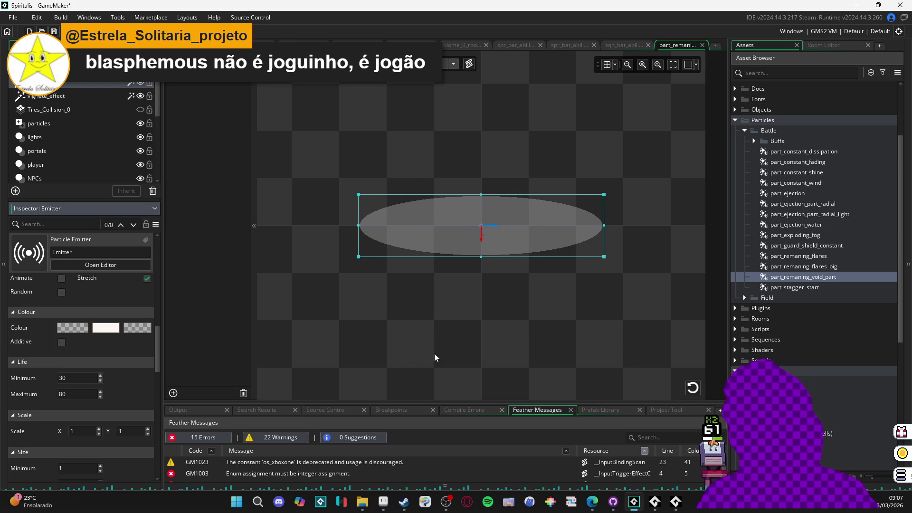
click(714, 395)
click(694, 388)
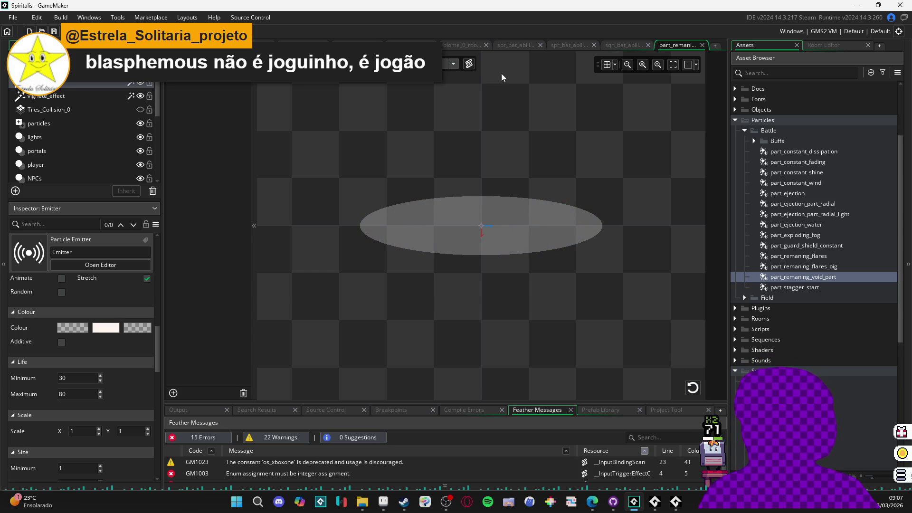
click(620, 45)
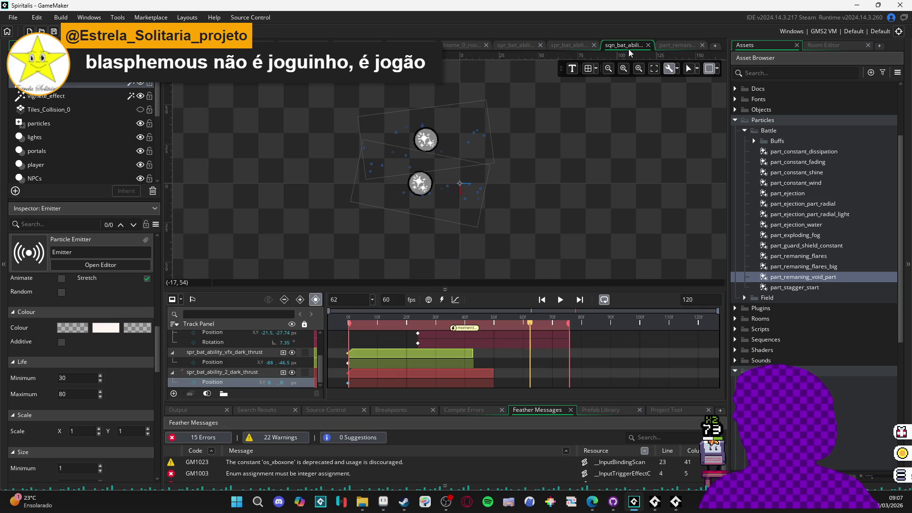
Step: Flatten the void emitter's ellipse vertically and replay the sequence to check it
click(565, 304)
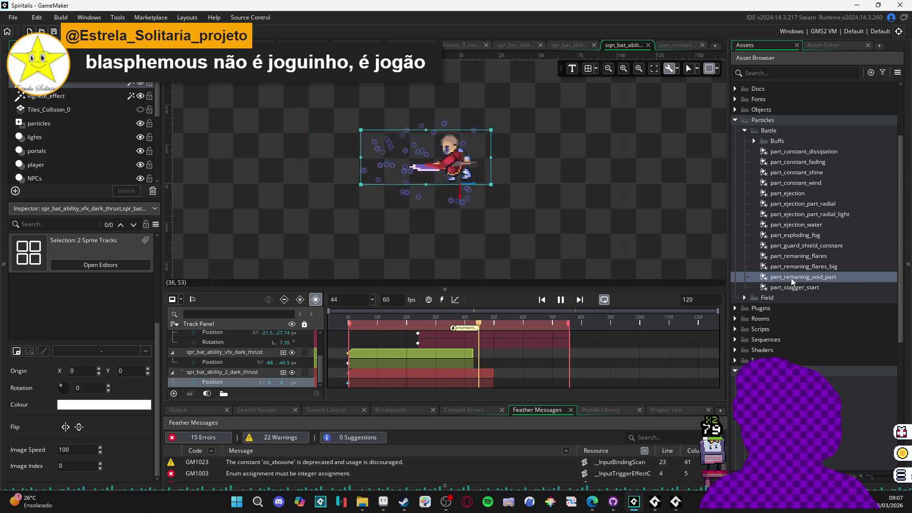
double_click(826, 278)
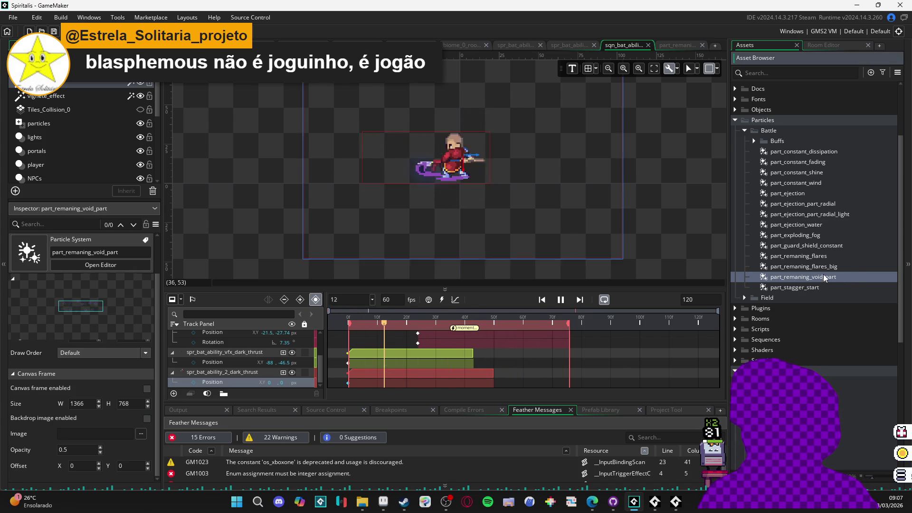
click(528, 222)
drag(480, 195, 481, 210)
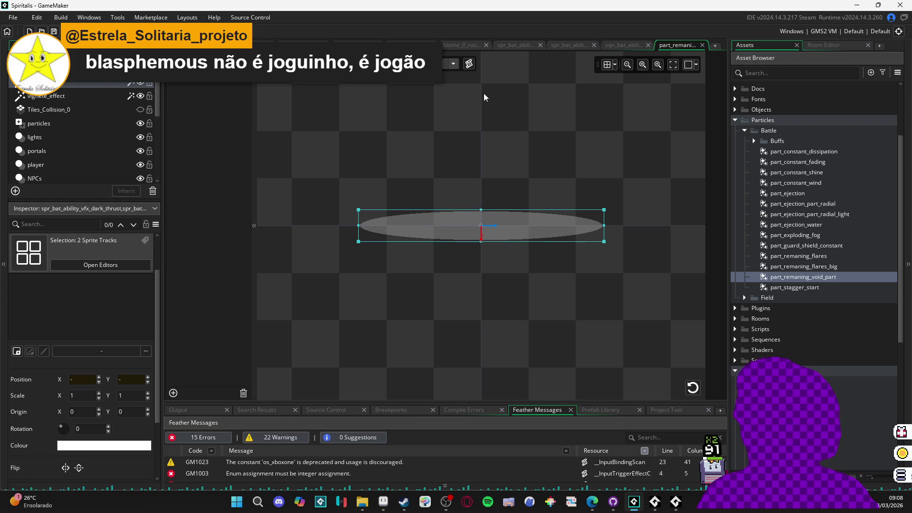
click(609, 48)
click(558, 302)
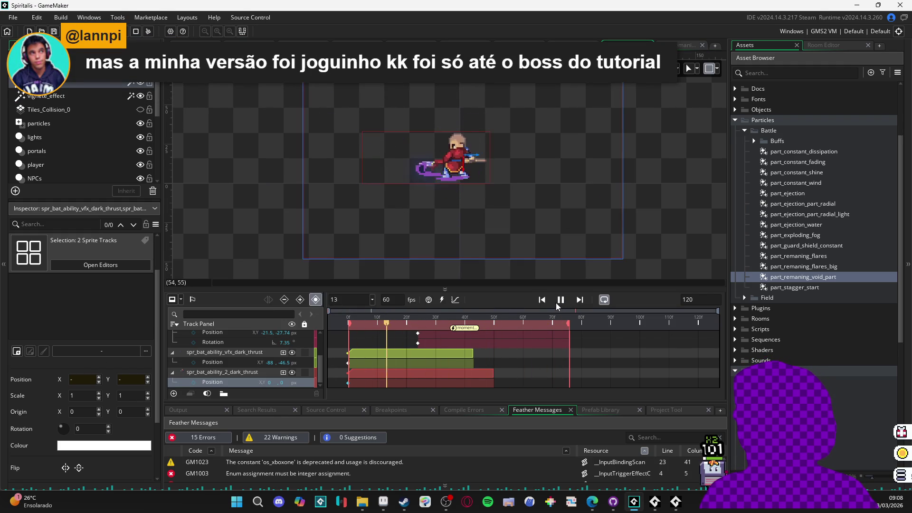
Step: Lower the emitter's burst to 12 particles and restart the particle preview
double_click(826, 279)
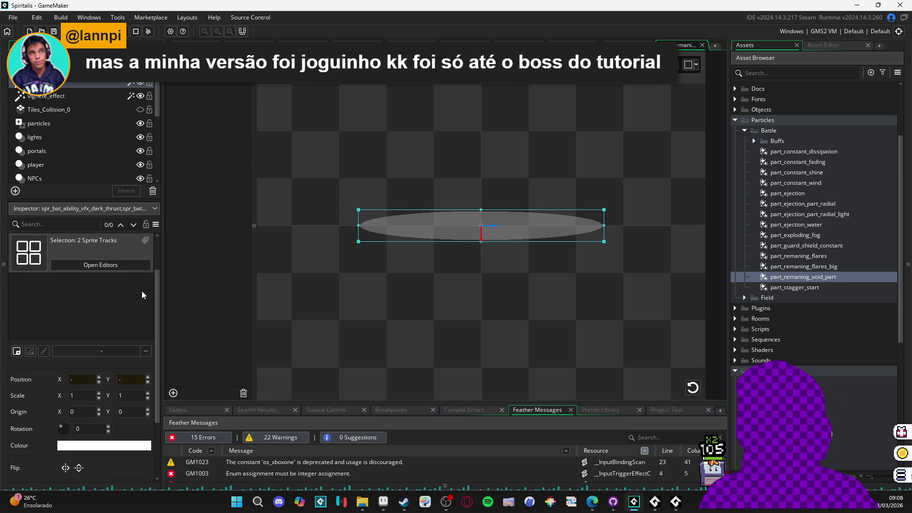
click(197, 116)
click(628, 45)
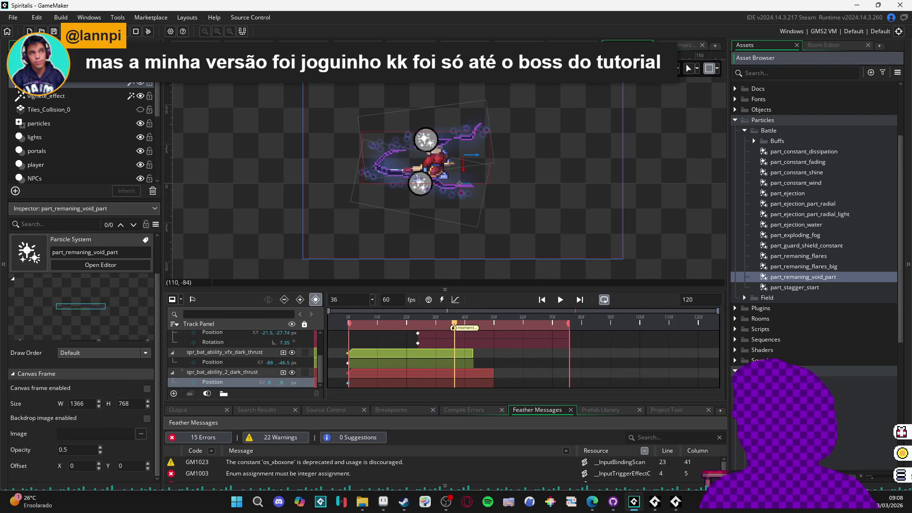
click(285, 44)
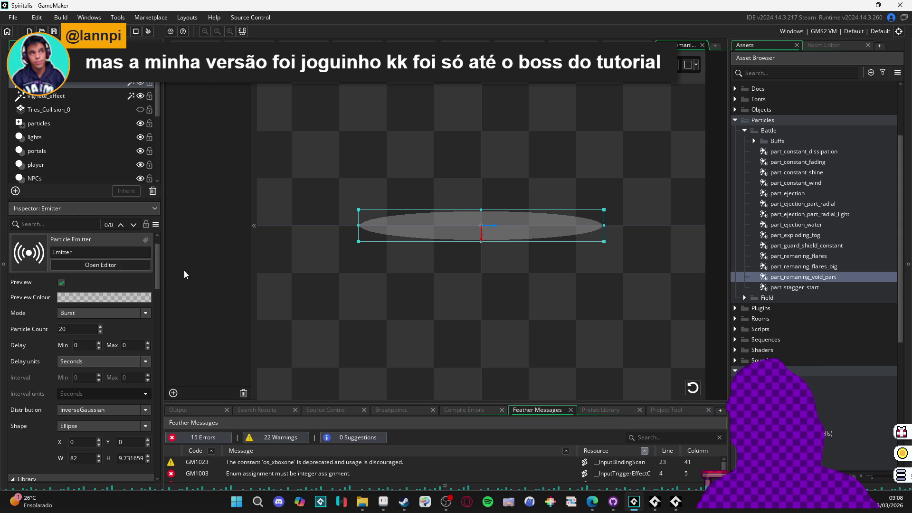
double_click(102, 332)
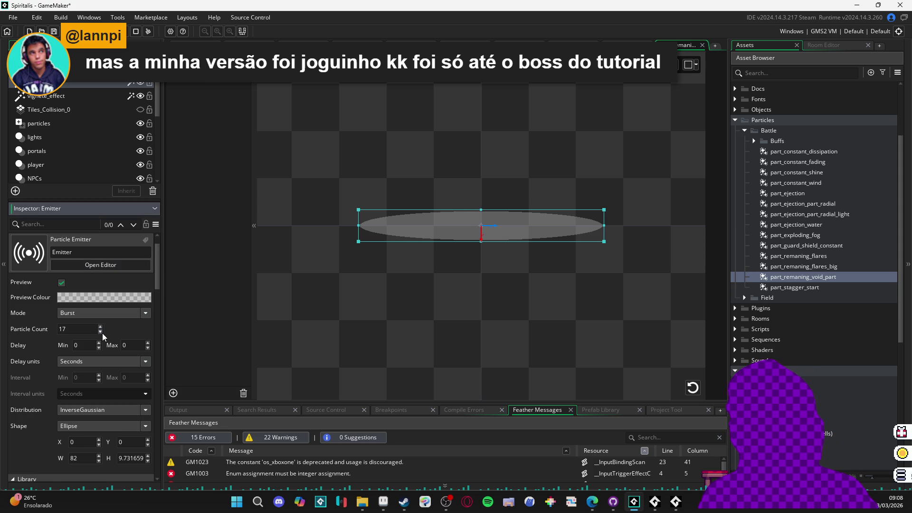
click(695, 390)
Step: Pause the sequence at frame 47, hide the character track, shift the moment marker later, and run
key(ctrl+Tab)
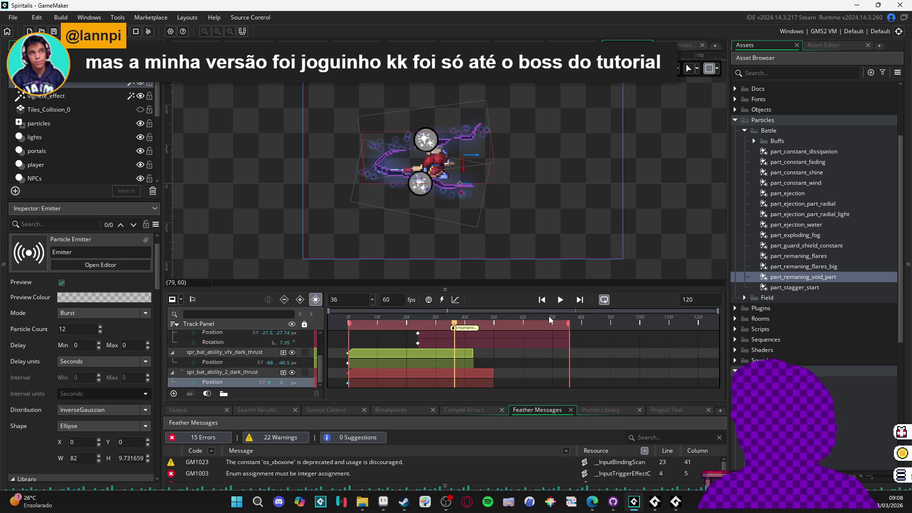
click(558, 302)
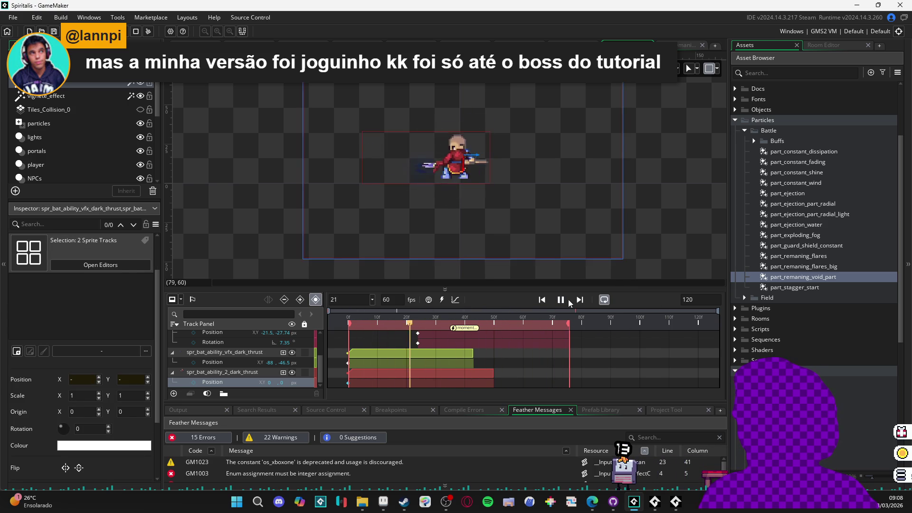
click(562, 300)
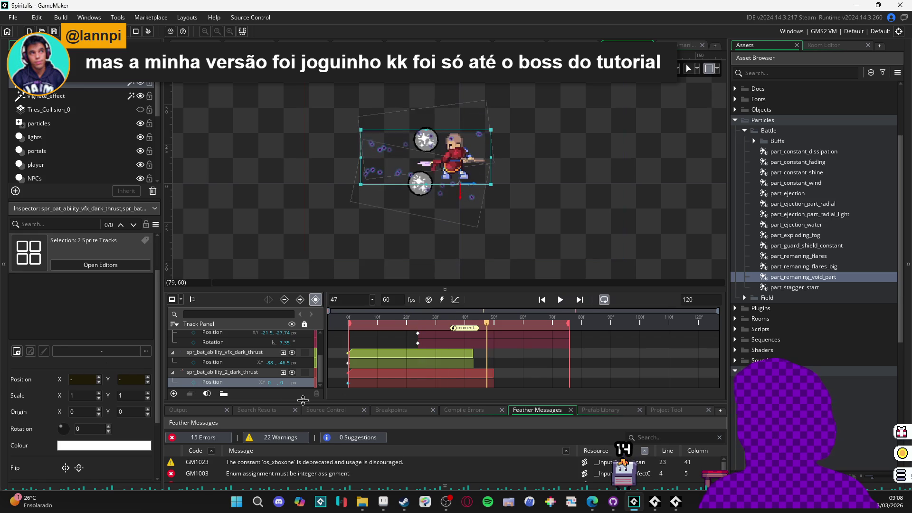
click(292, 373)
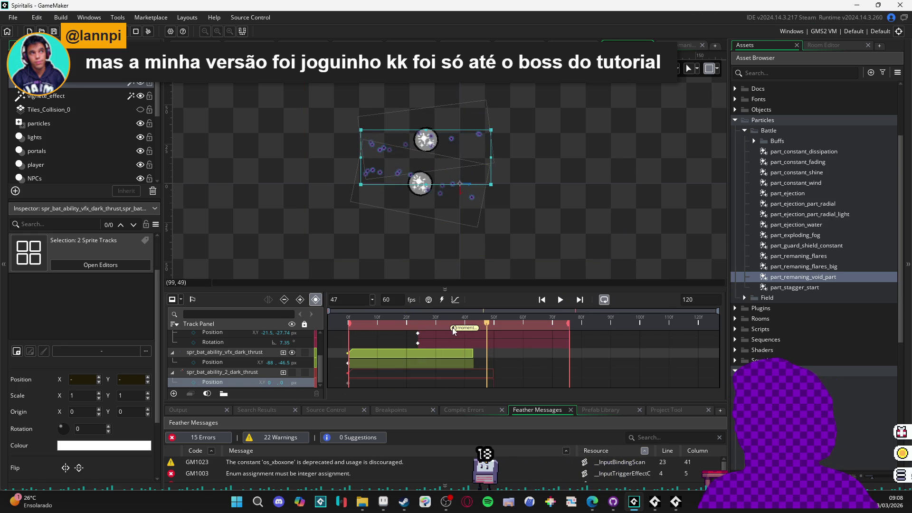
drag(459, 328, 475, 330)
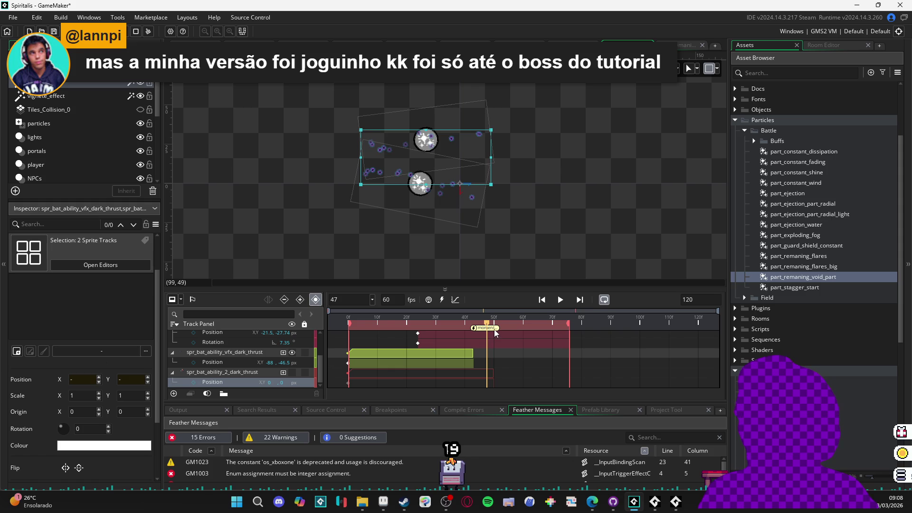
key(F5)
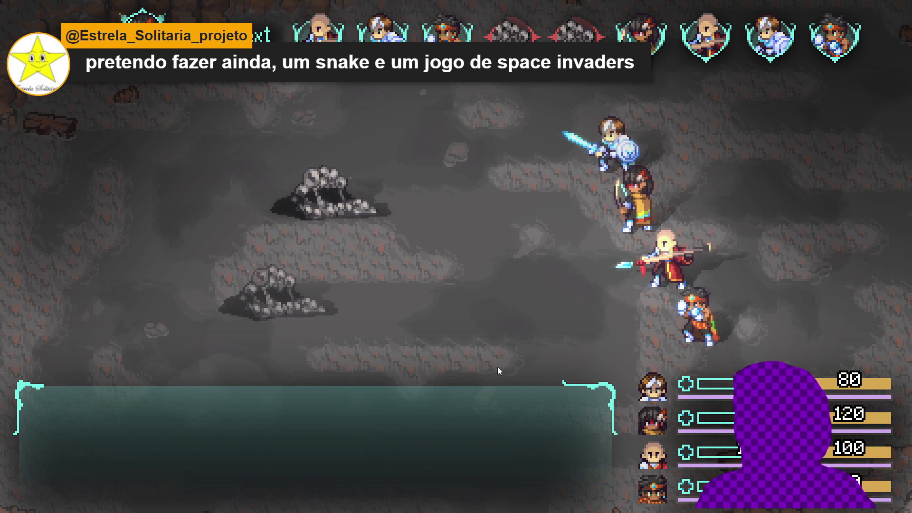
Step: Have the first hero Defend and the second use Dark thrust on the Sloth Blob
key(Down)
key(Down)
key(Down)
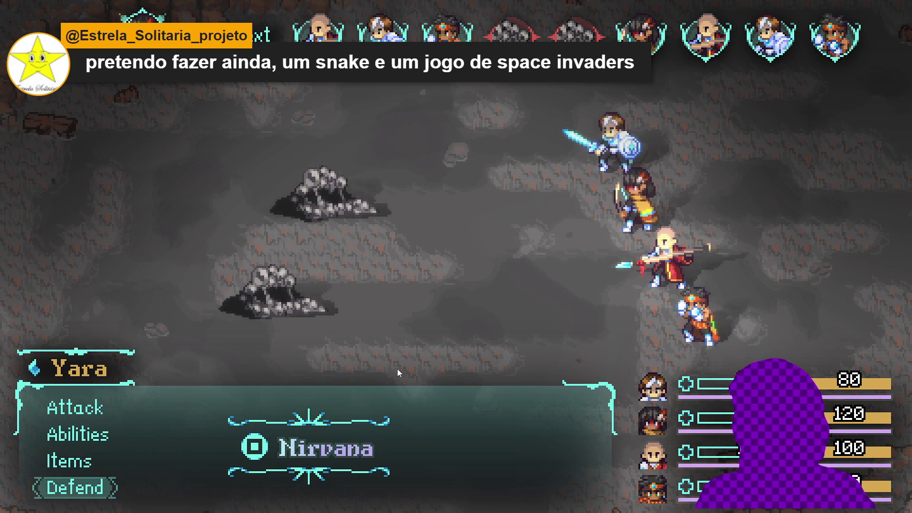
key(Return)
key(Down)
key(Return)
key(Down)
key(Return)
key(Return)
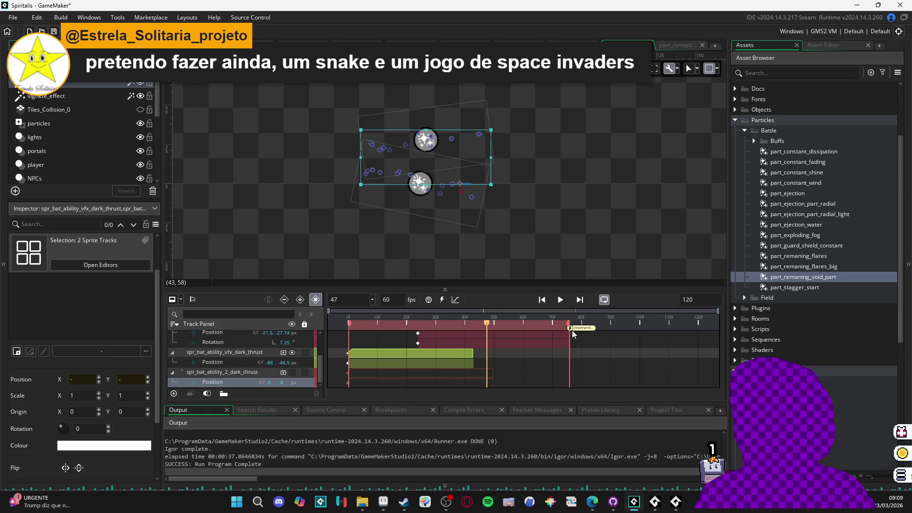
Step: Inspect the moment marker's settings, then scroll through the asset browser
double_click(580, 330)
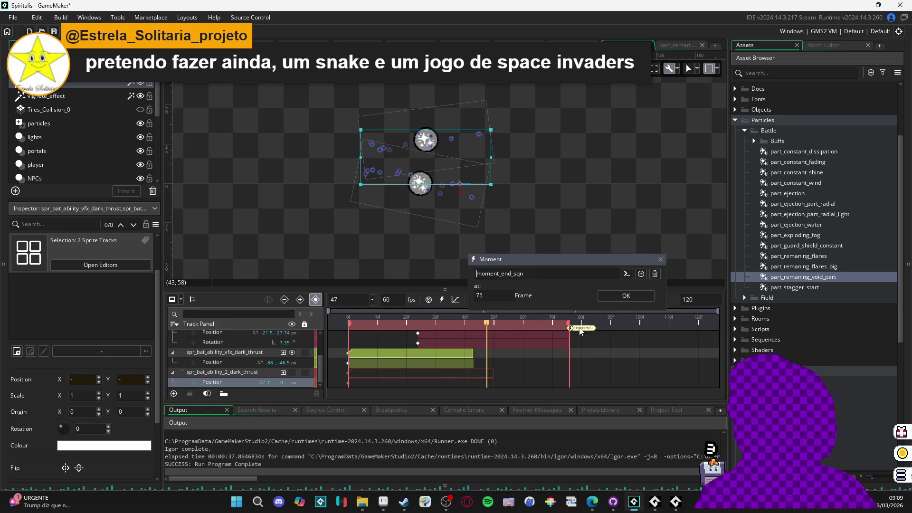
click(661, 260)
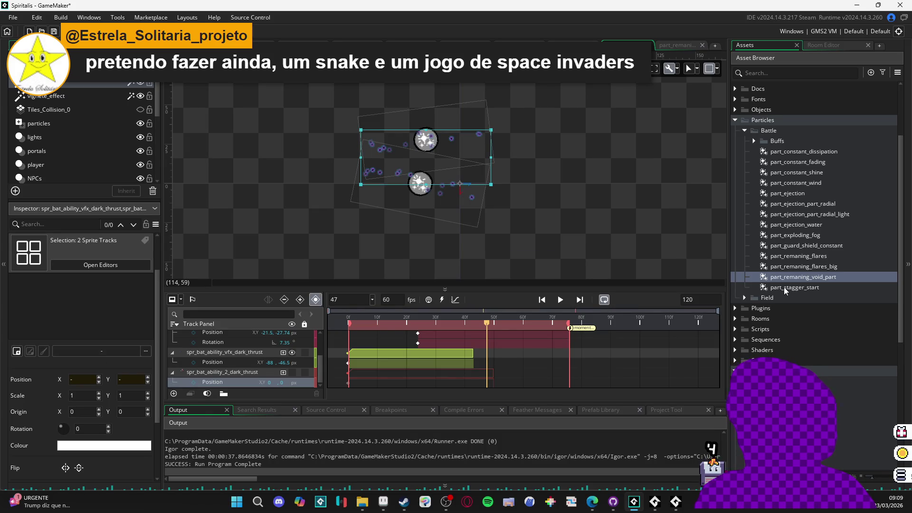
scroll(828, 368, down, 5)
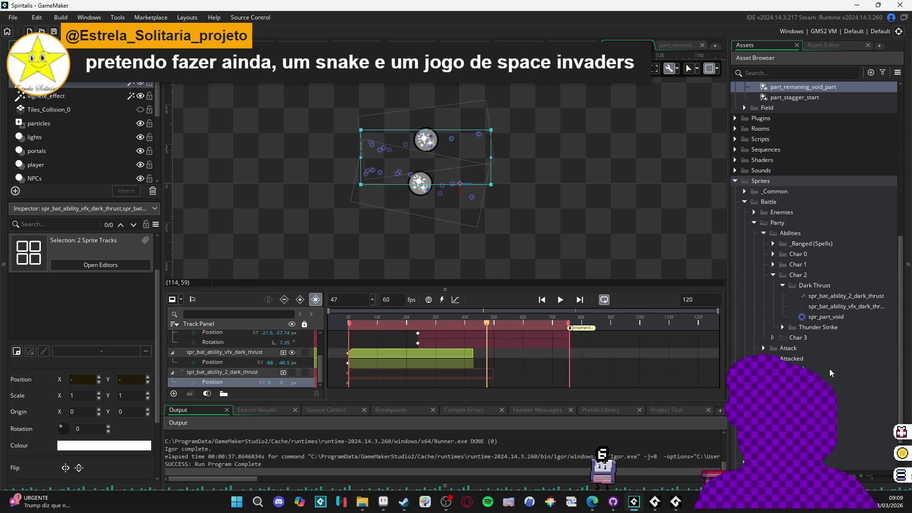
scroll(803, 340, down, 1)
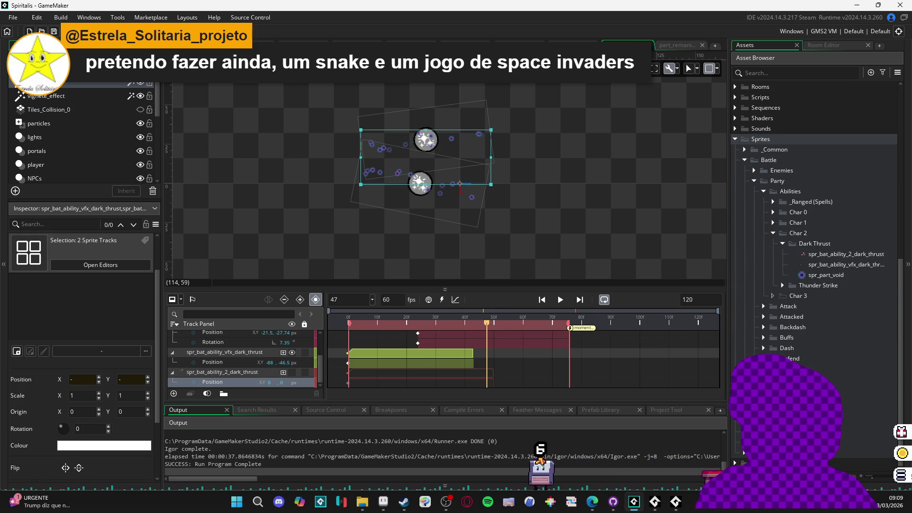
scroll(774, 284, up, 1)
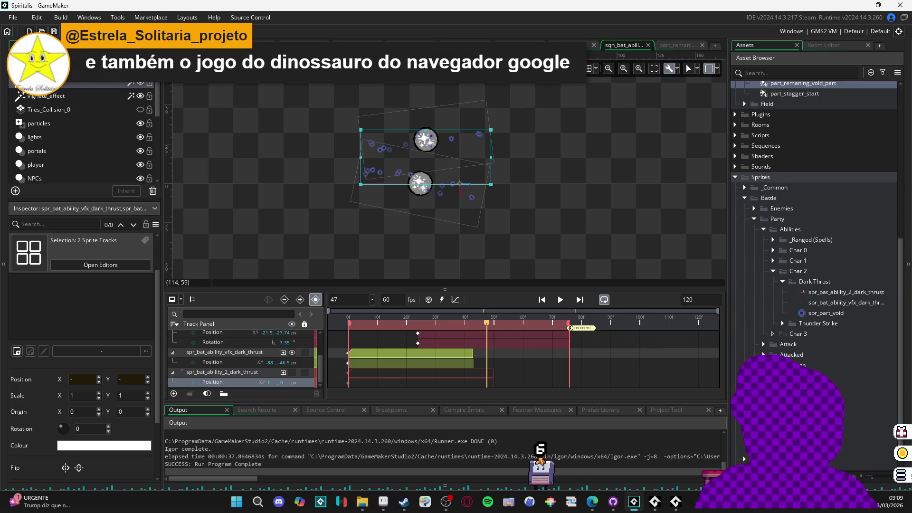
scroll(775, 284, up, 1)
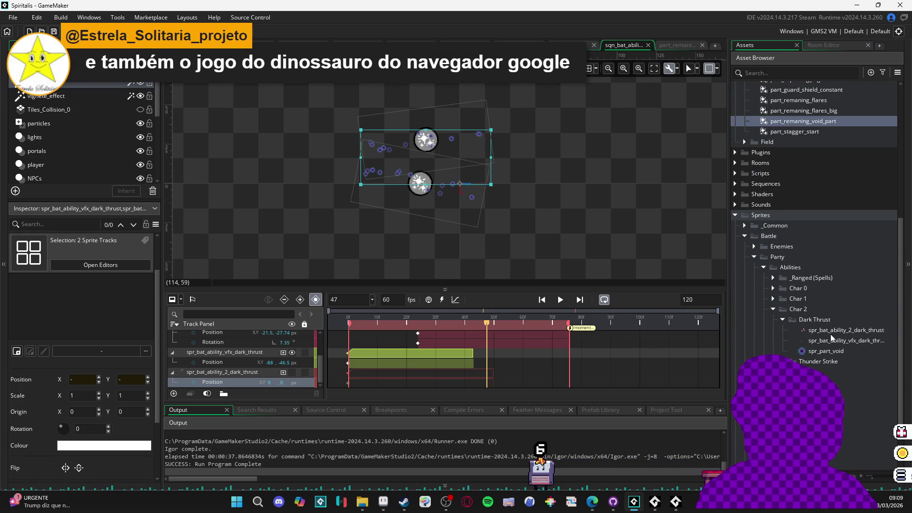
scroll(787, 269, up, 1)
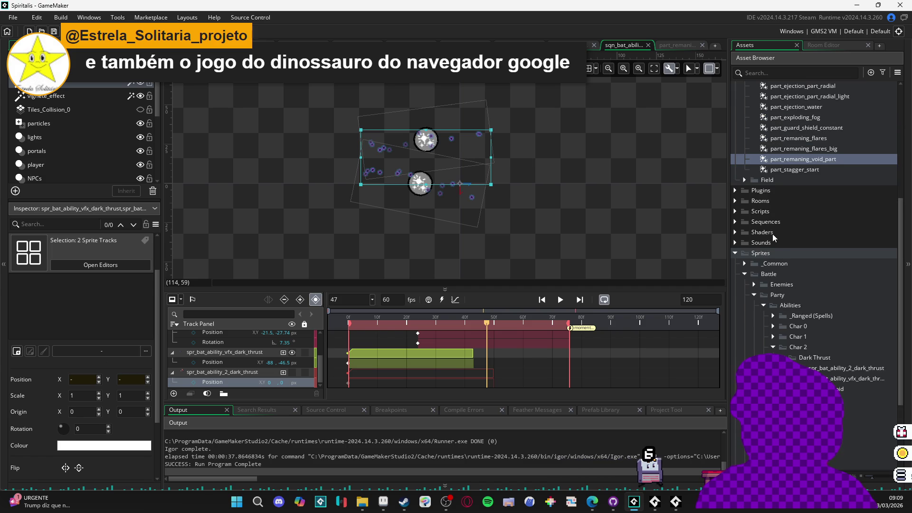
Step: Expand Sequences > Battle > Party > Abilities > Char 2 > Dark Thrust and select sqn_bat_ability_2_dark_thrust
click(736, 222)
click(745, 232)
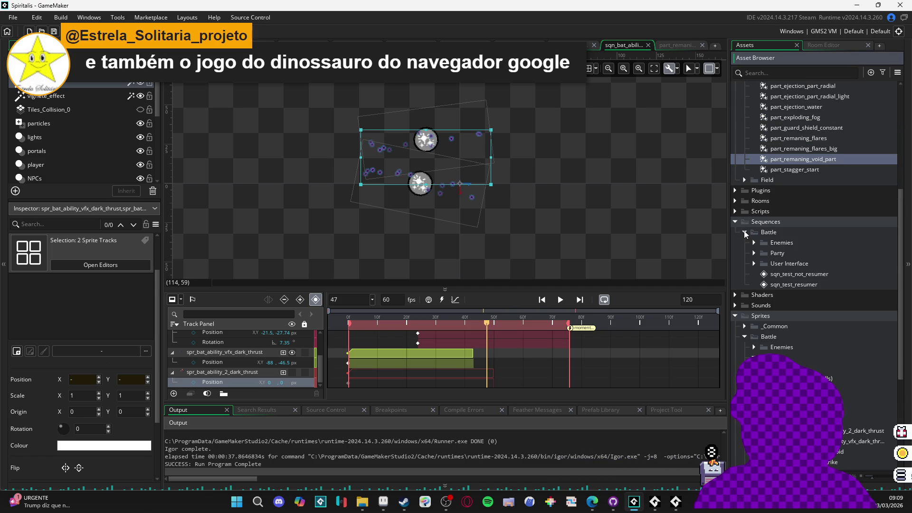
click(755, 254)
click(763, 264)
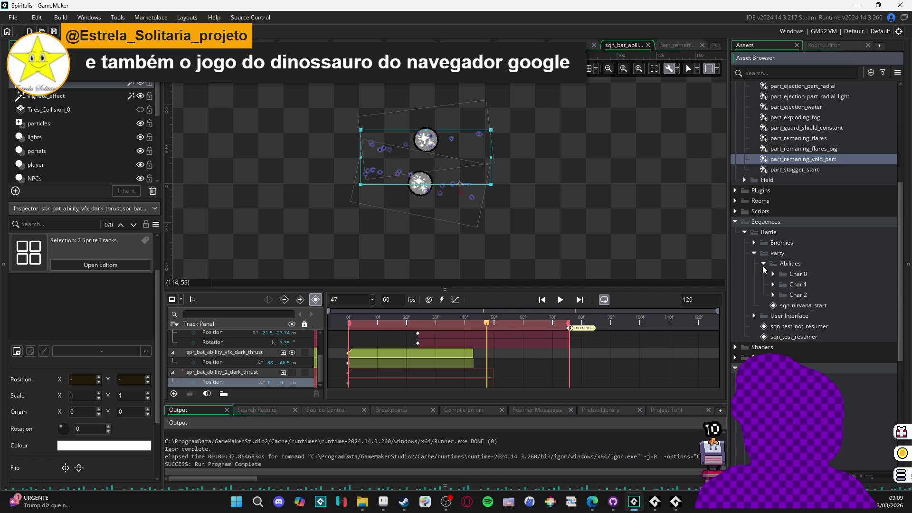
click(774, 295)
click(784, 305)
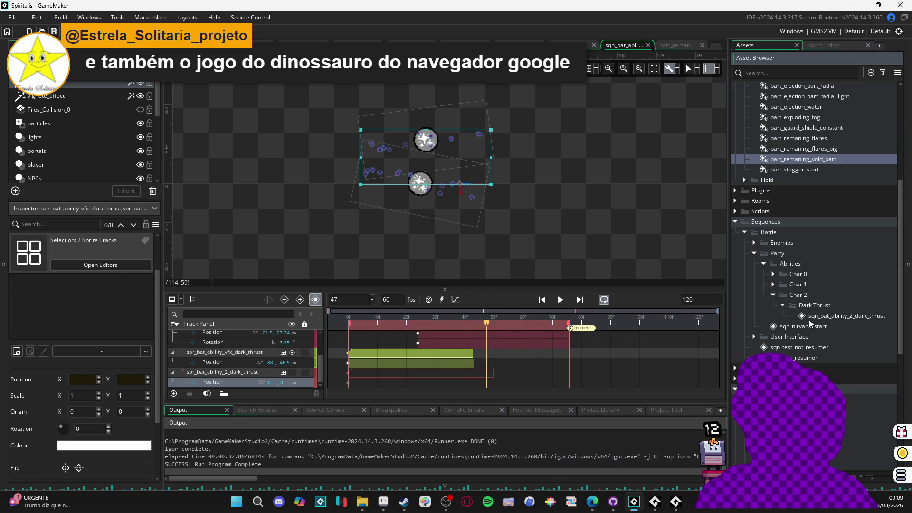
click(815, 316)
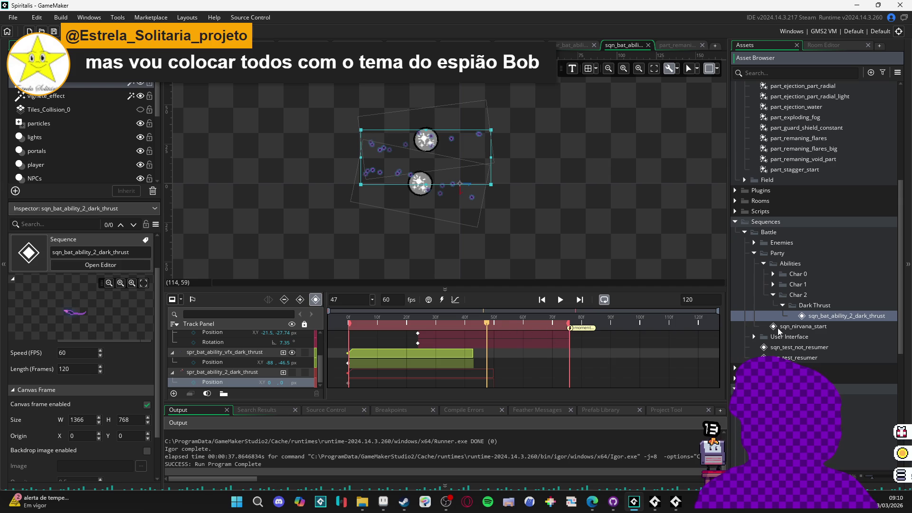
Step: Select both sprite tracks, step the preview back to frame 46, and build and run
click(498, 329)
mouse_move(472, 321)
mouse_down()
mouse_move(535, 323)
mouse_move(517, 322)
mouse_up()
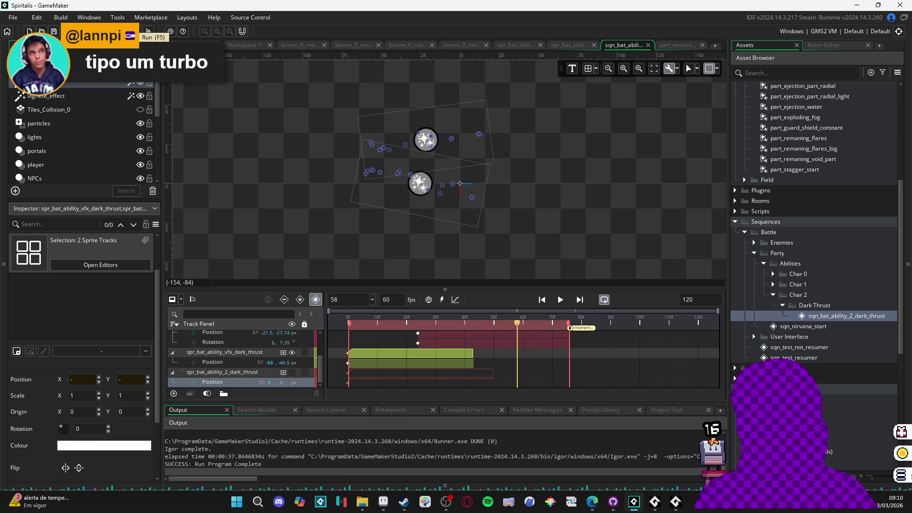
click(149, 31)
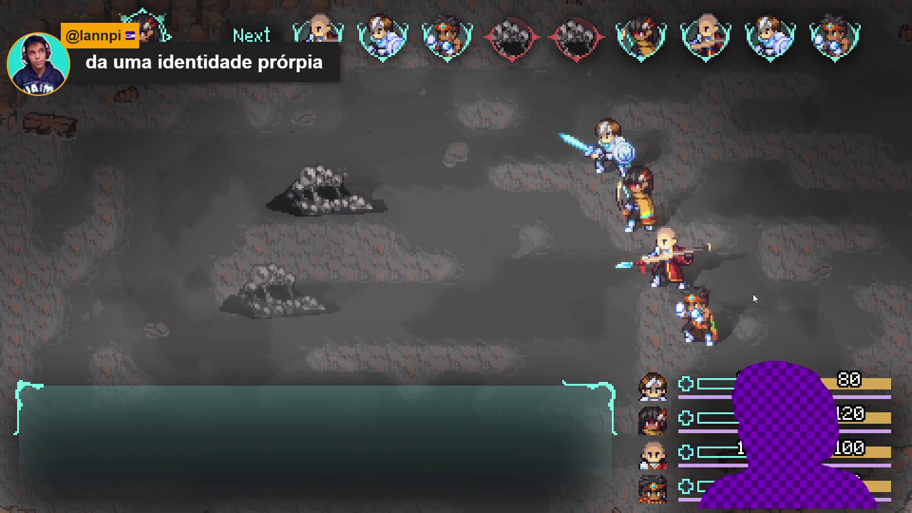
Step: Have Yara defend and Zhe Wu use Dark thrust on the Sloth Blob
key(Down)
key(Down)
key(Down)
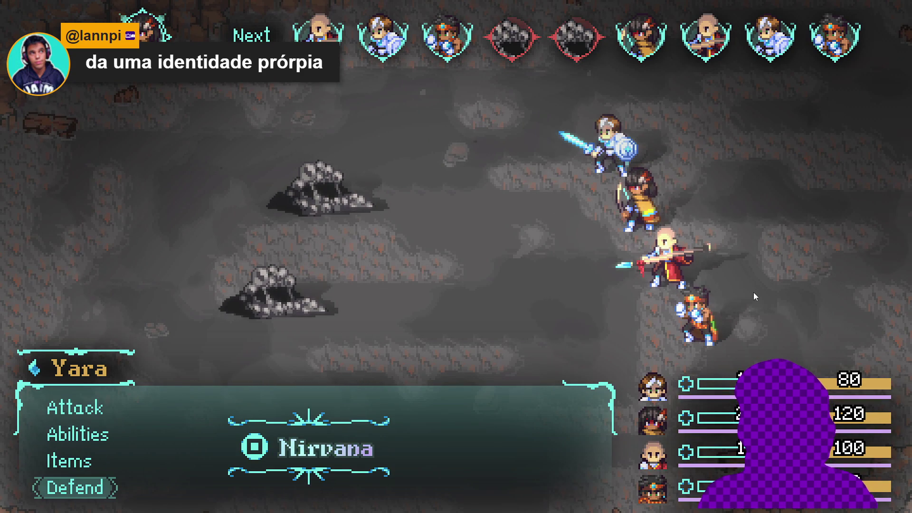
key(Return)
key(Down)
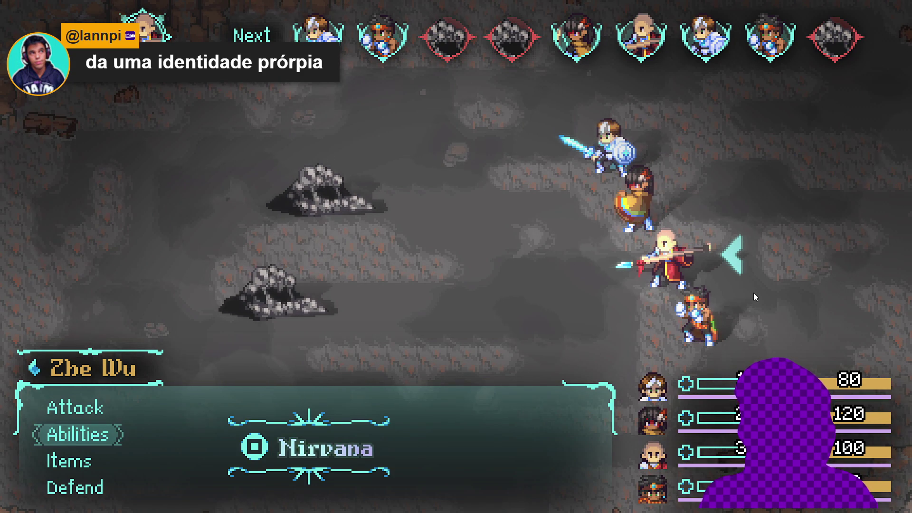
key(Return)
key(Down)
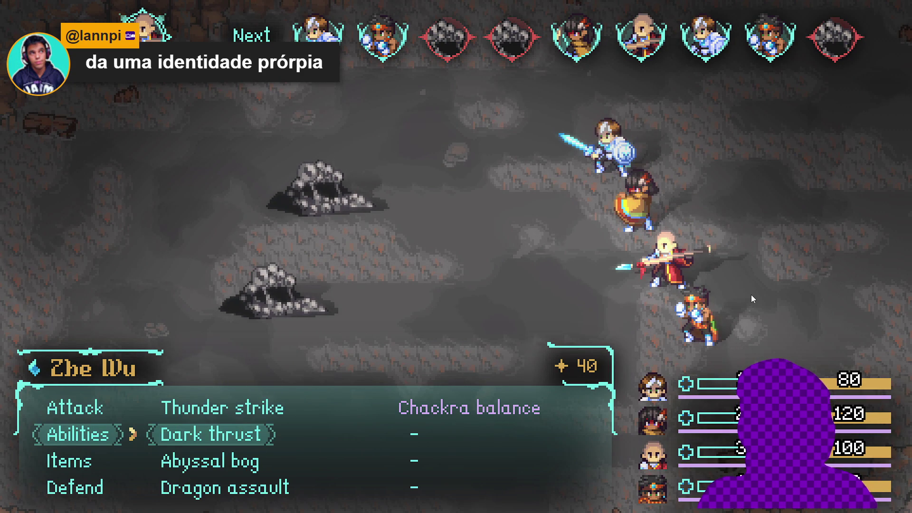
key(Return)
key(Return)
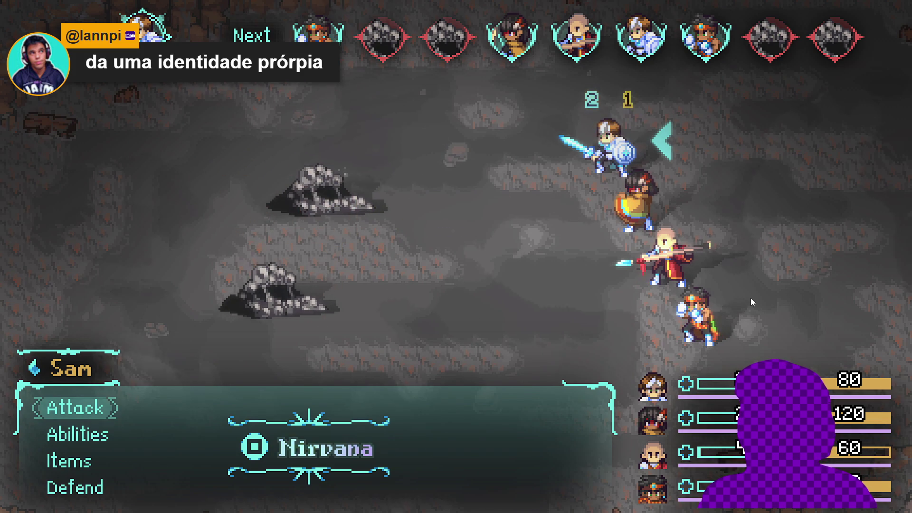
Step: Have Sam attack, Themba defend, and Zhe Wu Dark thrust the lower Sloth Blob
key(Return)
key(Return)
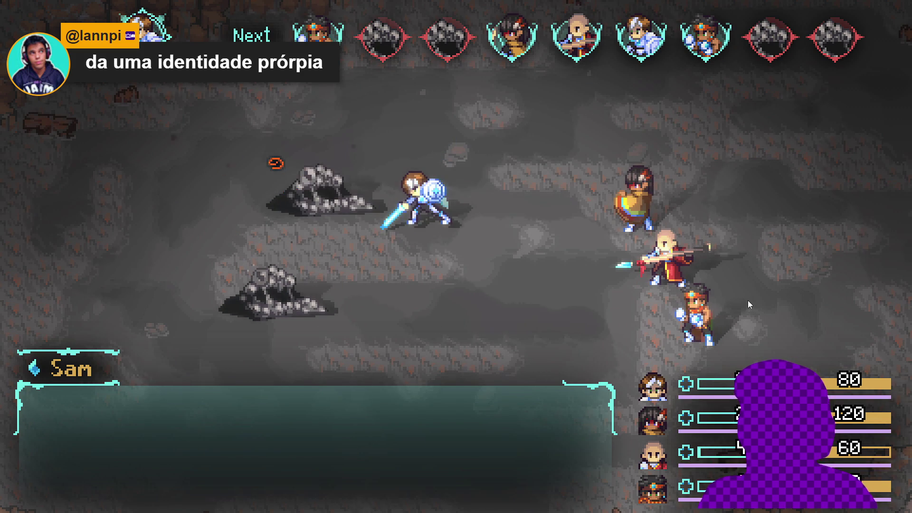
key(Down)
key(Down)
key(Down)
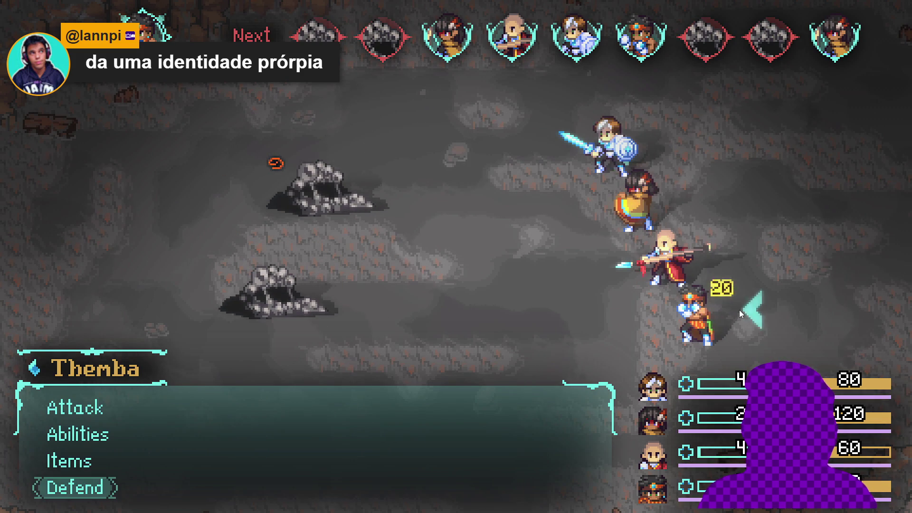
key(Return)
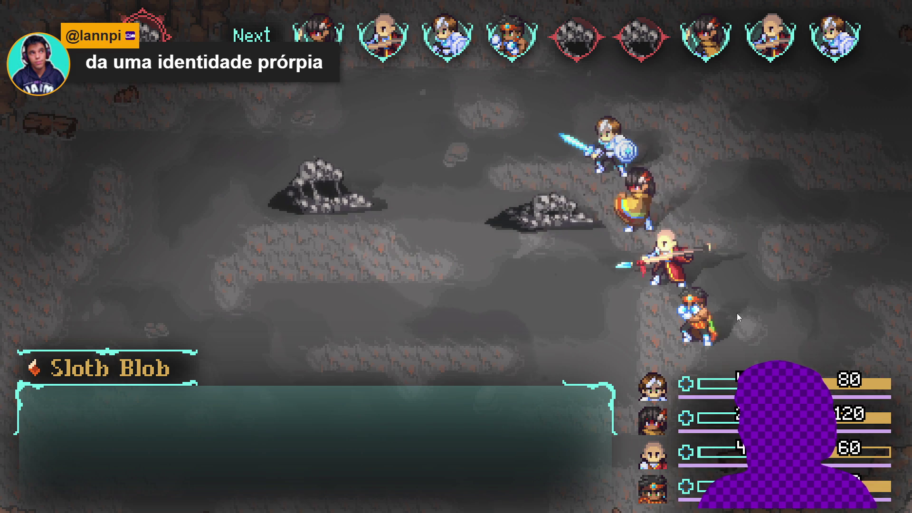
key(Down)
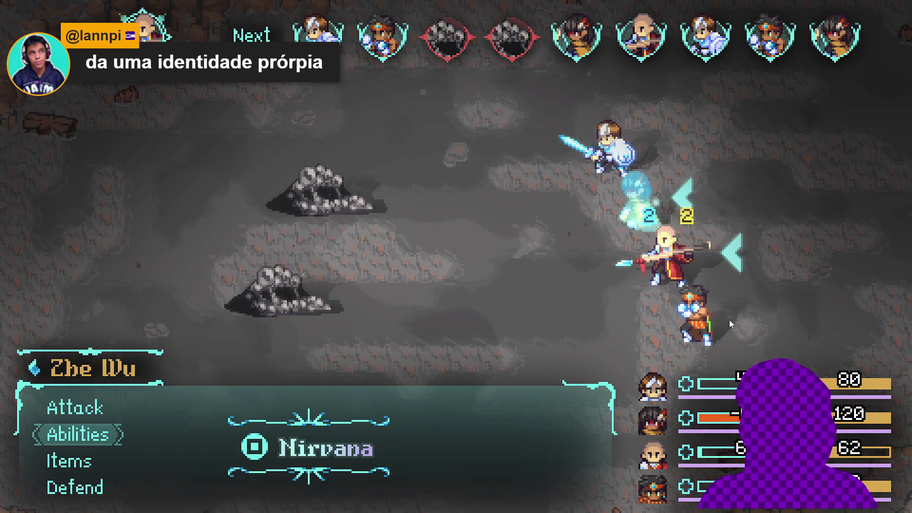
key(Return)
key(Down)
key(Return)
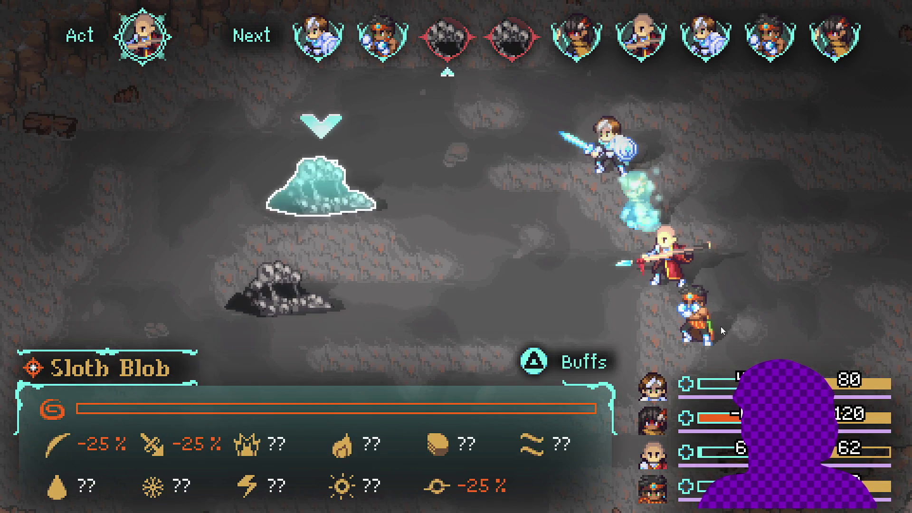
key(Down)
key(Return)
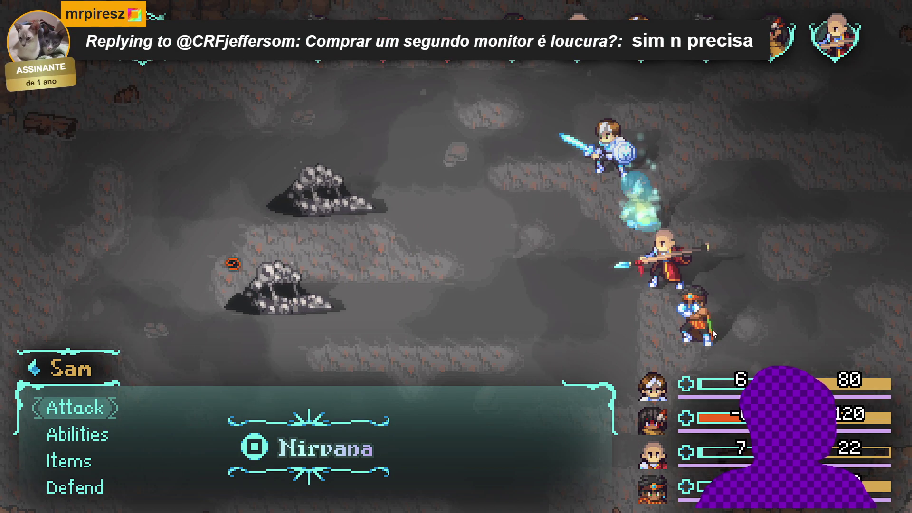
Step: Have Sam and Themba both defend this turn
key(Down)
key(Down)
key(Down)
key(Return)
key(Down)
key(Down)
key(Down)
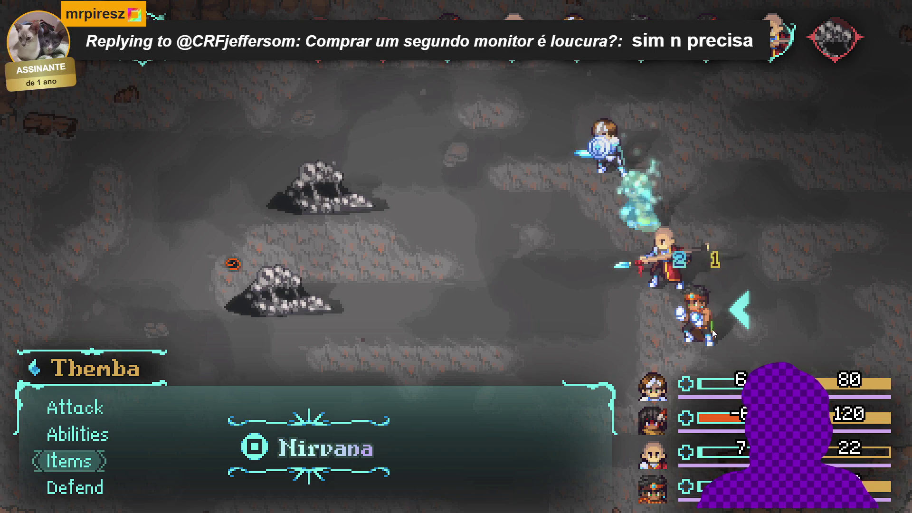
key(Return)
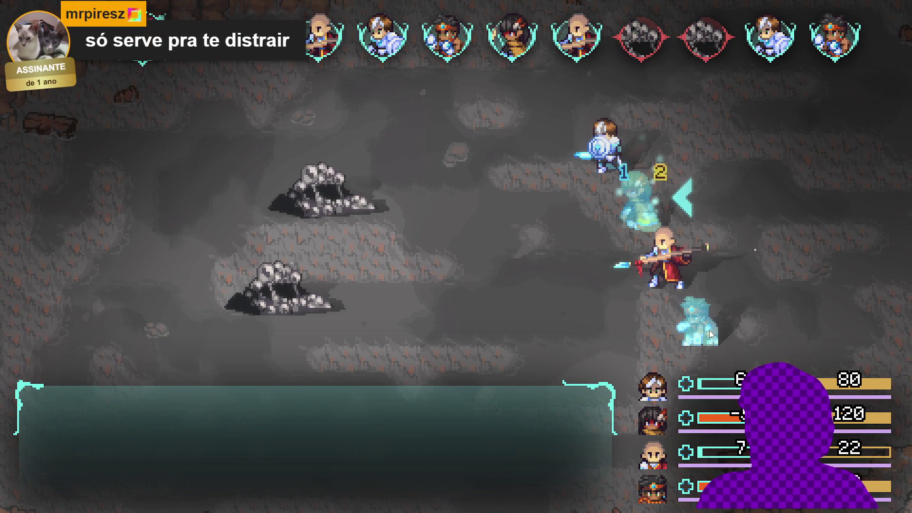
Step: Browse Zhe Wu's abilities (Dark thrust, Abyssal bog, Dragon assault), then have him defend
key(Down)
key(Return)
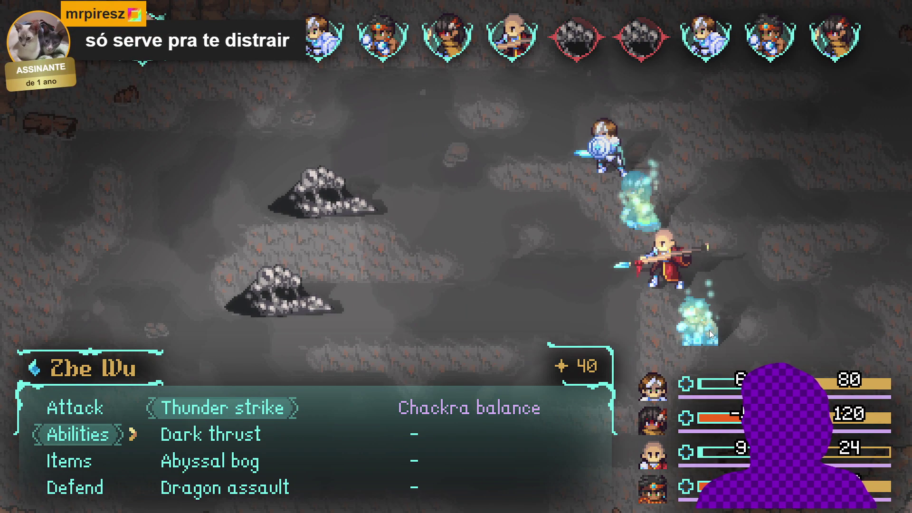
key(Down)
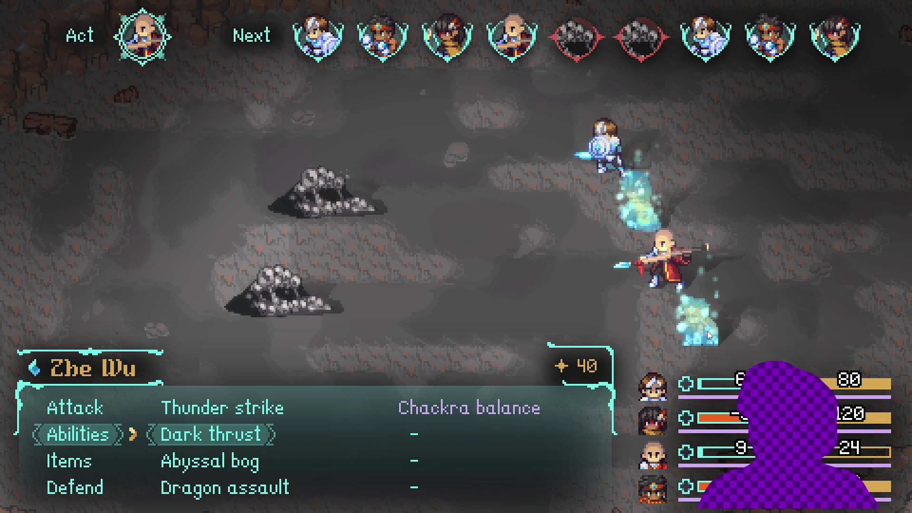
key(Up)
key(Down)
key(Down)
key(Down)
key(Return)
key(Down)
key(Down)
key(Return)
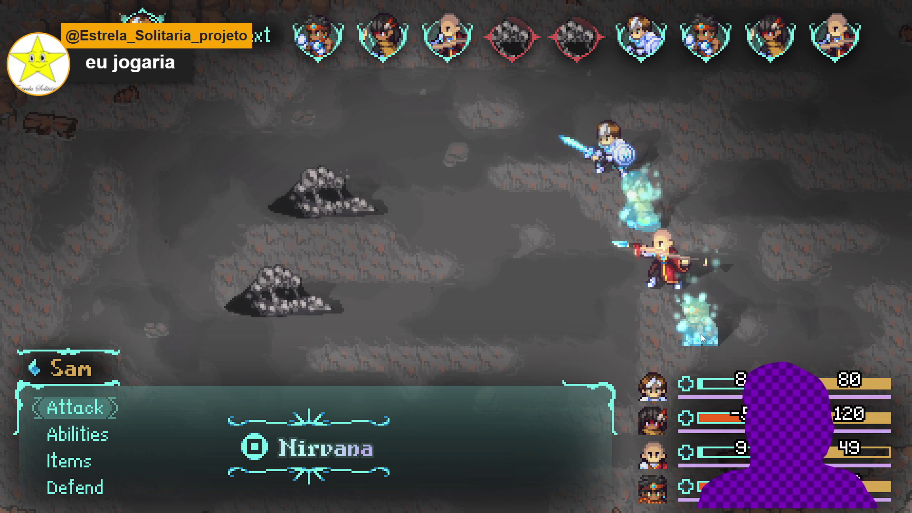
Step: Have Sam cast Blade beam on a Sloth Blob
key(Down)
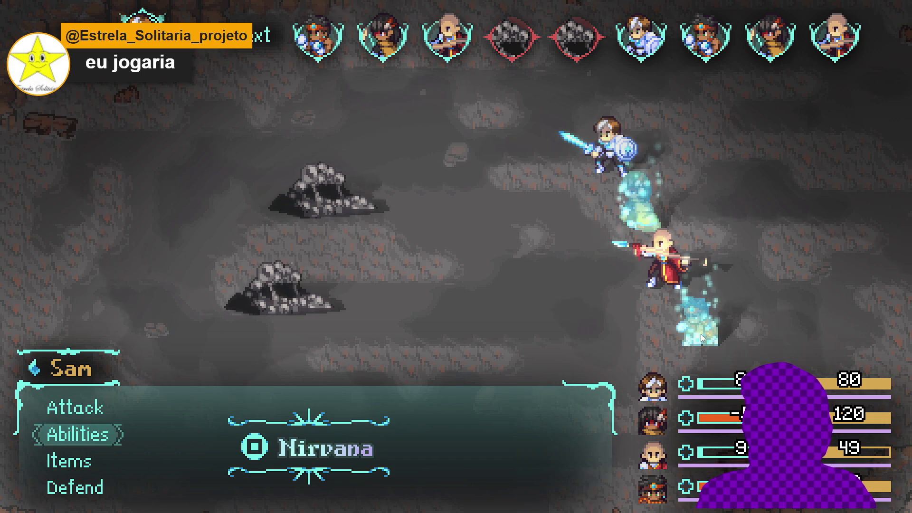
key(Return)
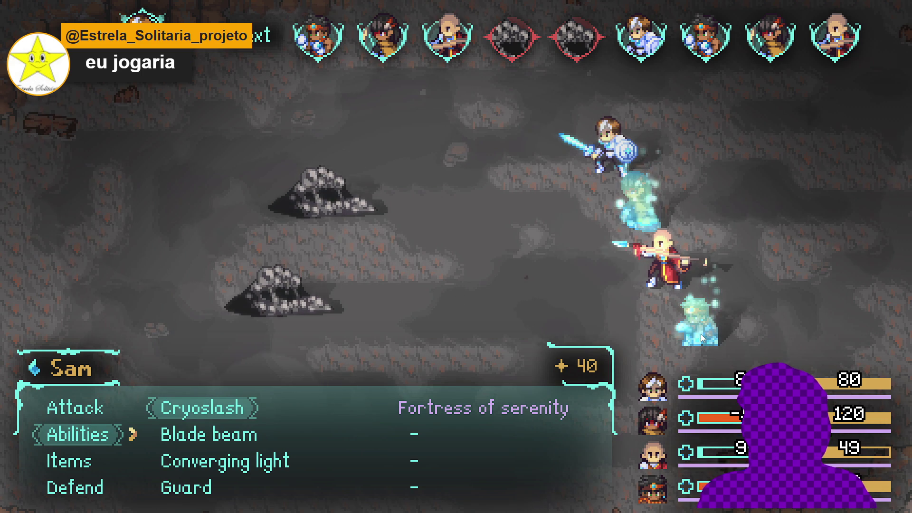
key(Down)
key(Return)
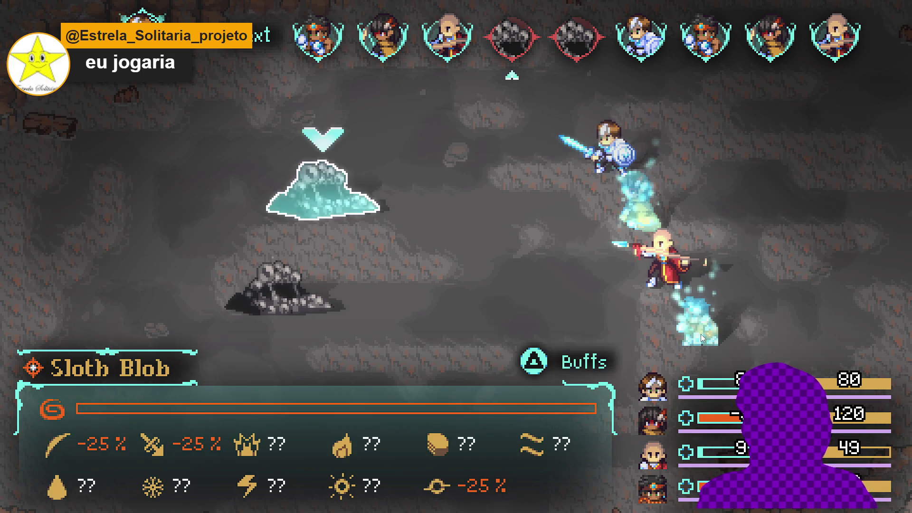
key(Return)
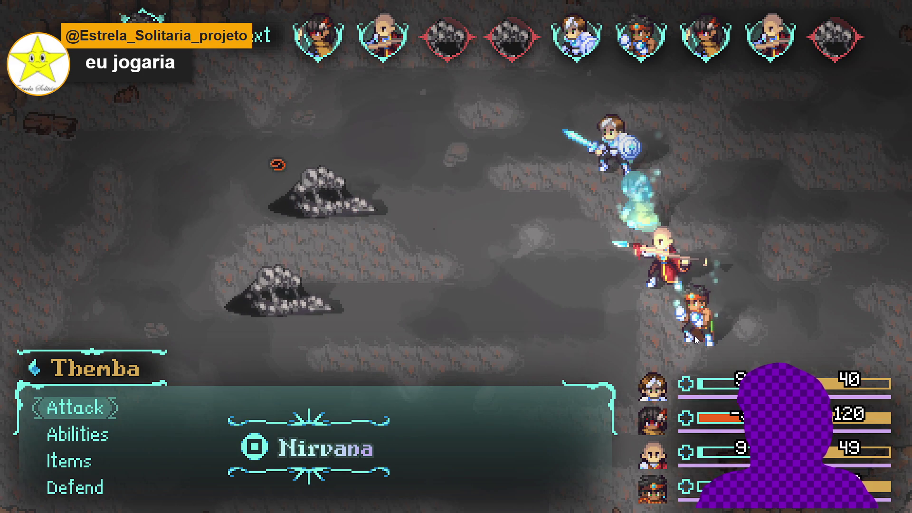
Step: Have Themba defend and Zhe Wu use Dark thrust on the Sloth Blob
key(Down)
key(Down)
key(Down)
key(Return)
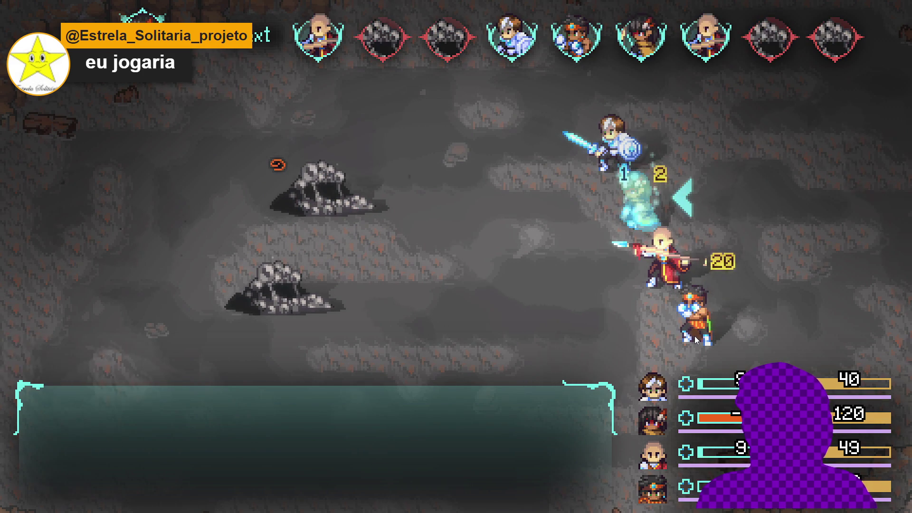
key(Down)
key(Return)
key(Down)
key(Return)
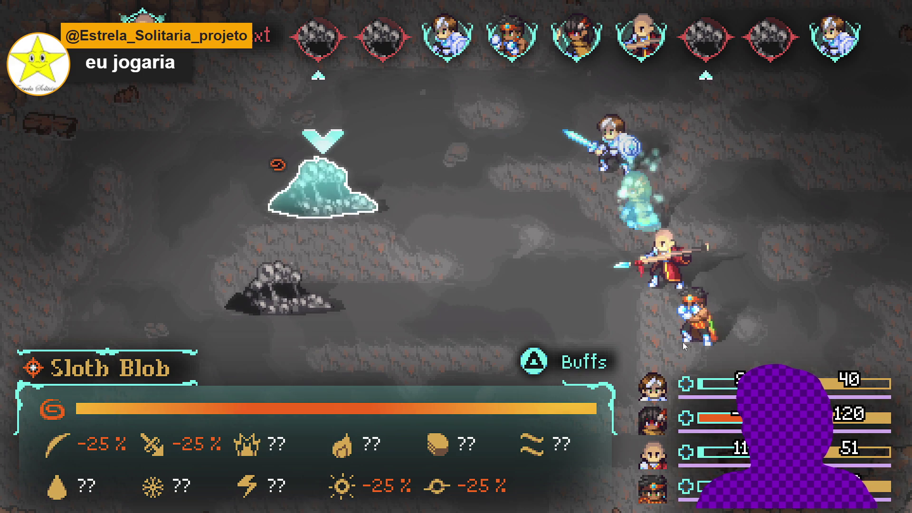
key(Return)
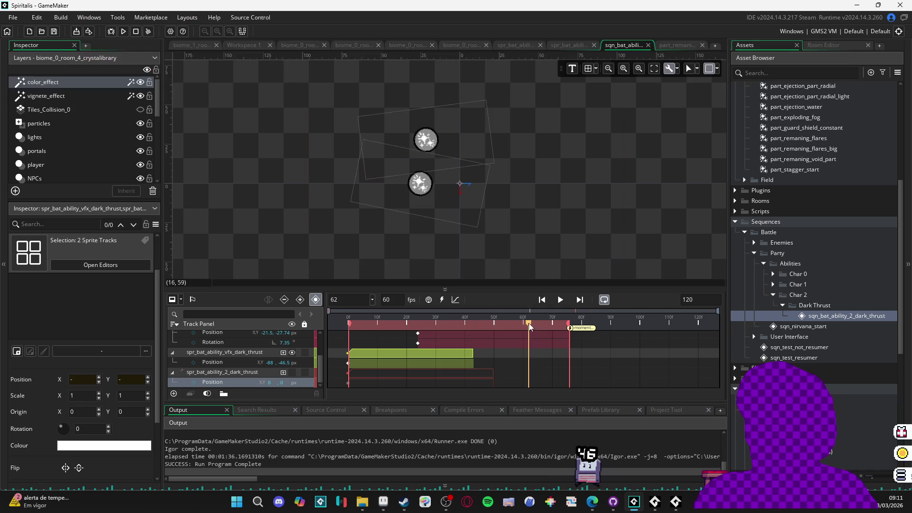
Step: Scrub the dark thrust sequence to frame 29, play it, and rewind to frame 0
mouse_move(419, 314)
mouse_down()
mouse_move(483, 317)
mouse_move(419, 314)
mouse_move(434, 319)
mouse_up()
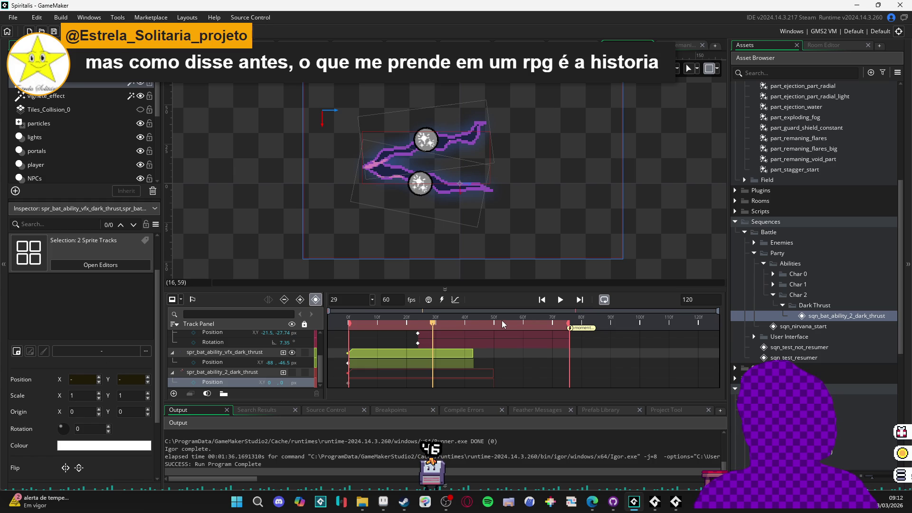
key(space)
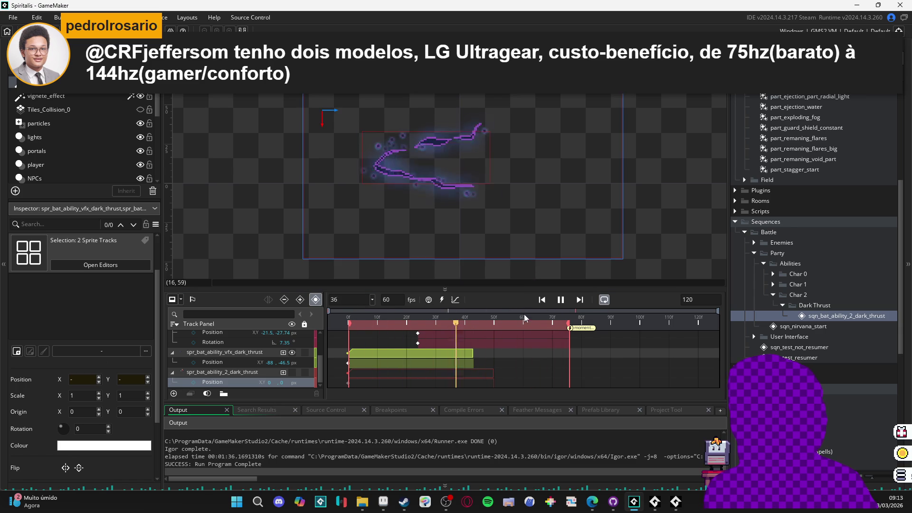
key(Return)
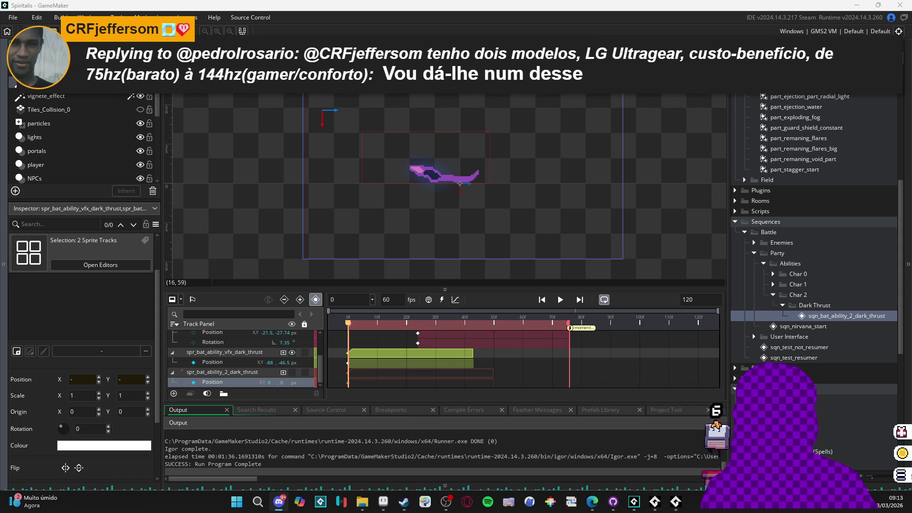
Step: Clear the track selection, play the dark thrust sequence, then pause it
click(279, 229)
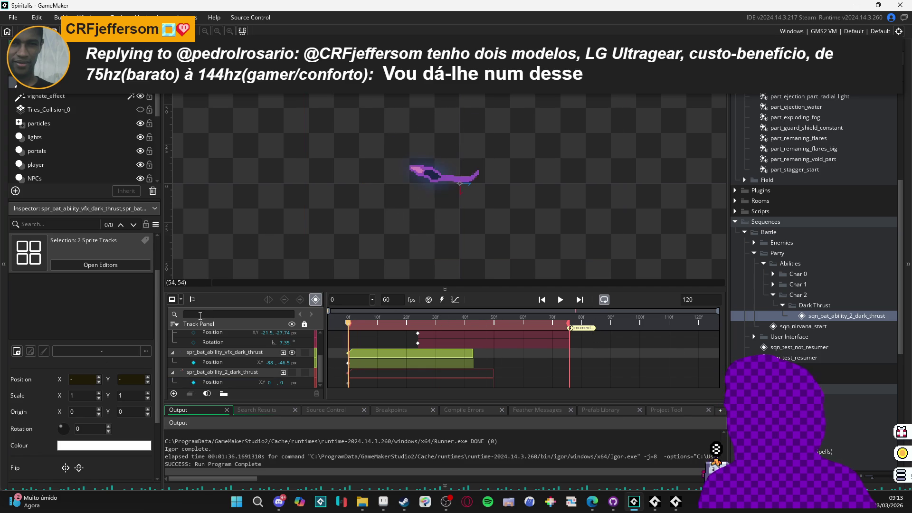
key(space)
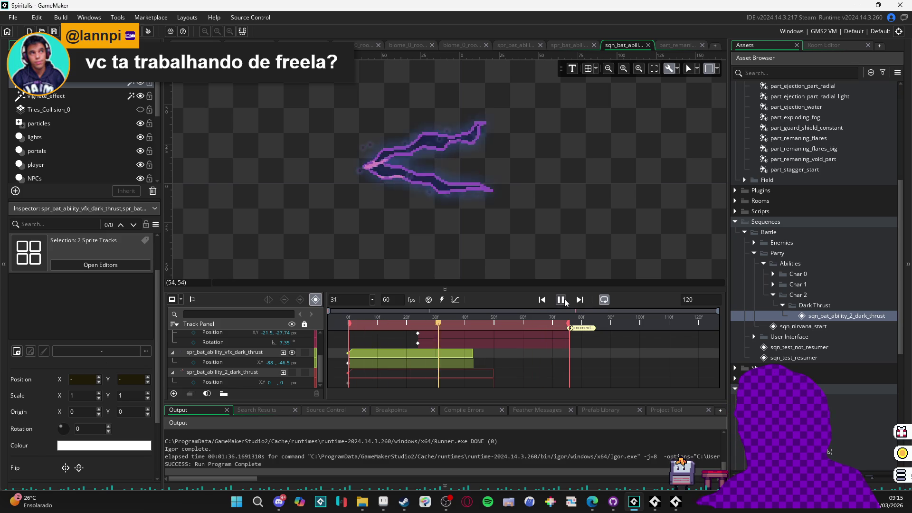
click(562, 300)
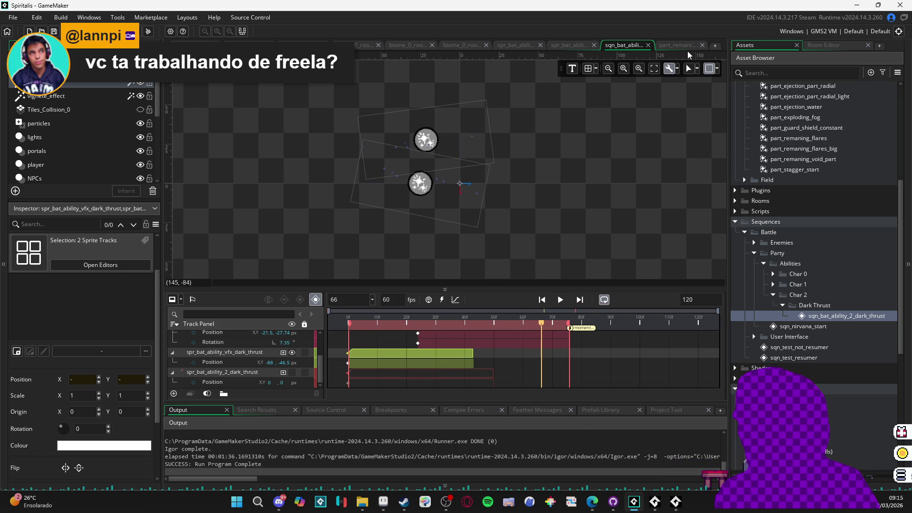
Step: Switch through the editor tabs to the biome_1_room_0_arrival room
click(677, 46)
click(514, 47)
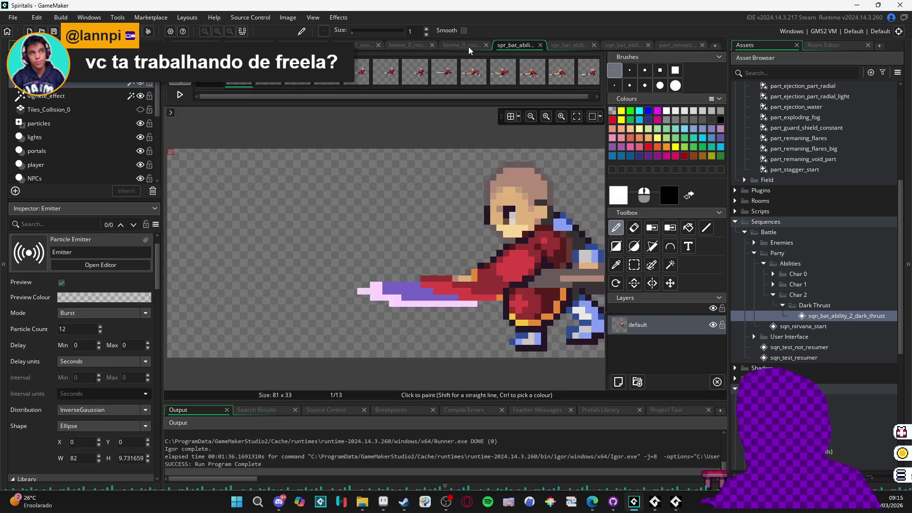
click(468, 47)
click(418, 47)
click(363, 45)
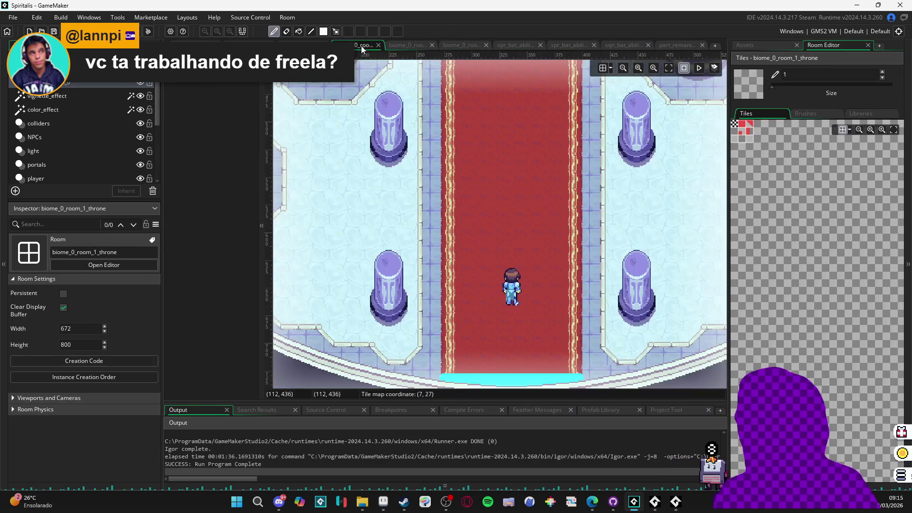
click(196, 46)
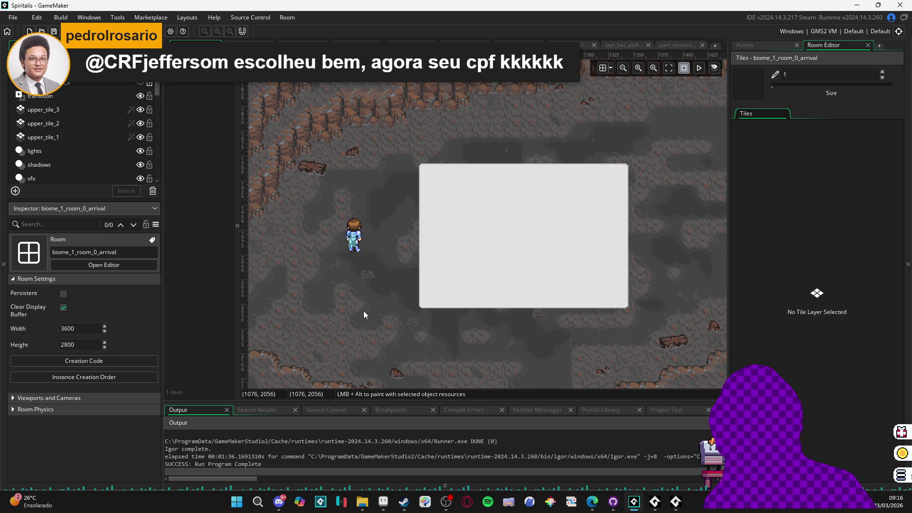
Step: Build and run the Spiritalis project with F5 into a cave battle
key(F5)
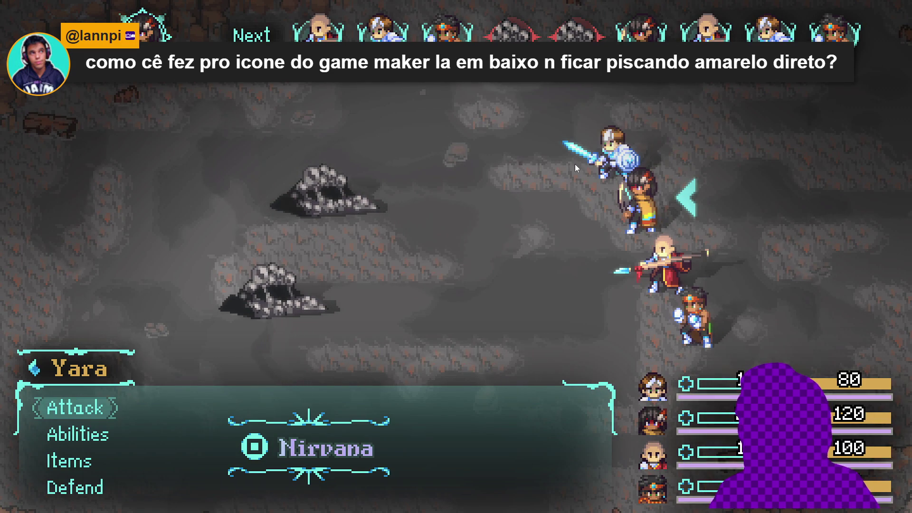
Step: In the battle menu, browse Yara's abilities and cast Nirvana
key(Down)
key(Up)
key(Down)
key(Down)
key(Up)
key(Return)
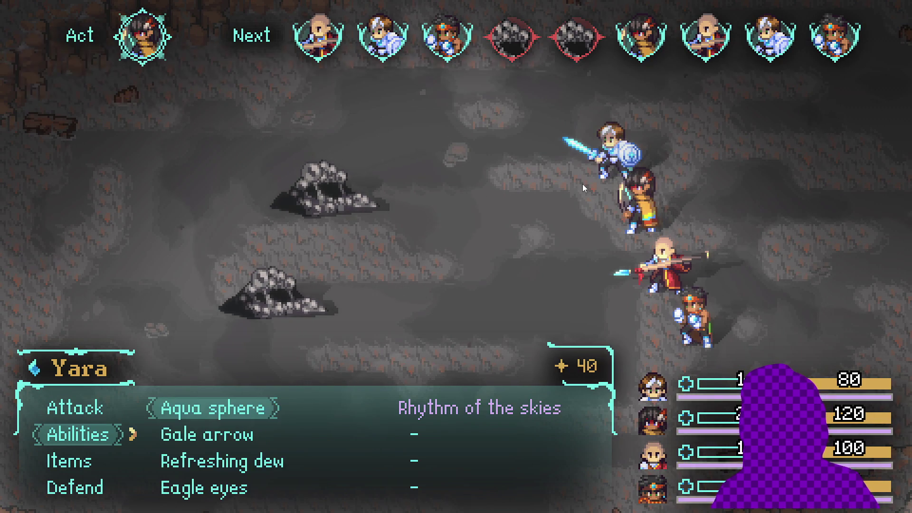
key(Escape)
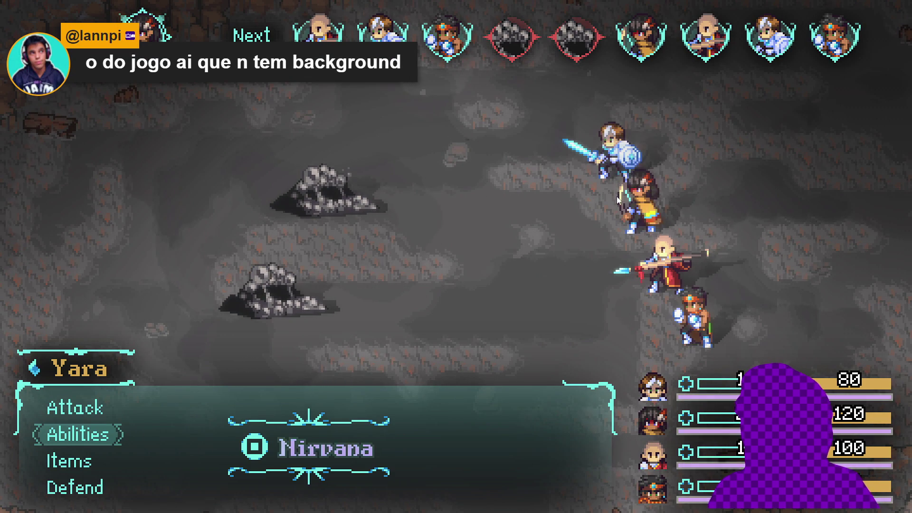
key(Return)
Step: Cast Rhythm of the skies on the whole party
key(Return)
key(Right)
key(Return)
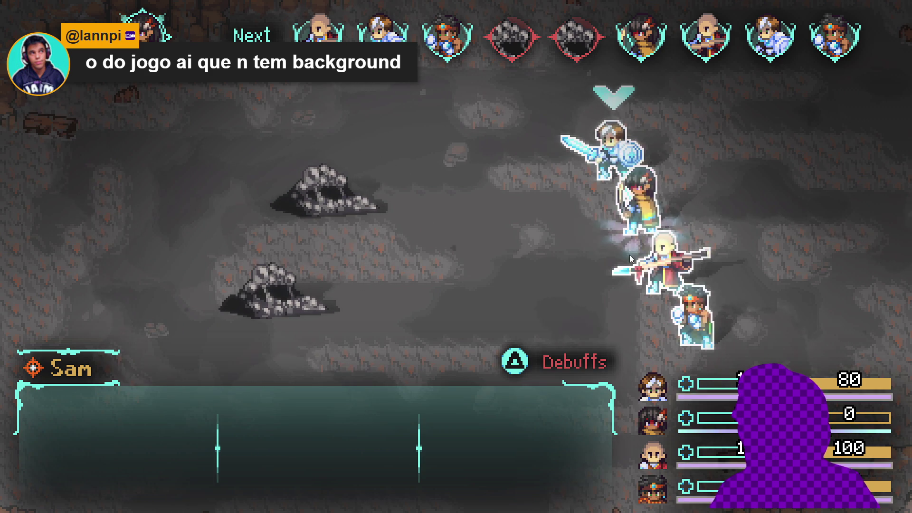
key(Return)
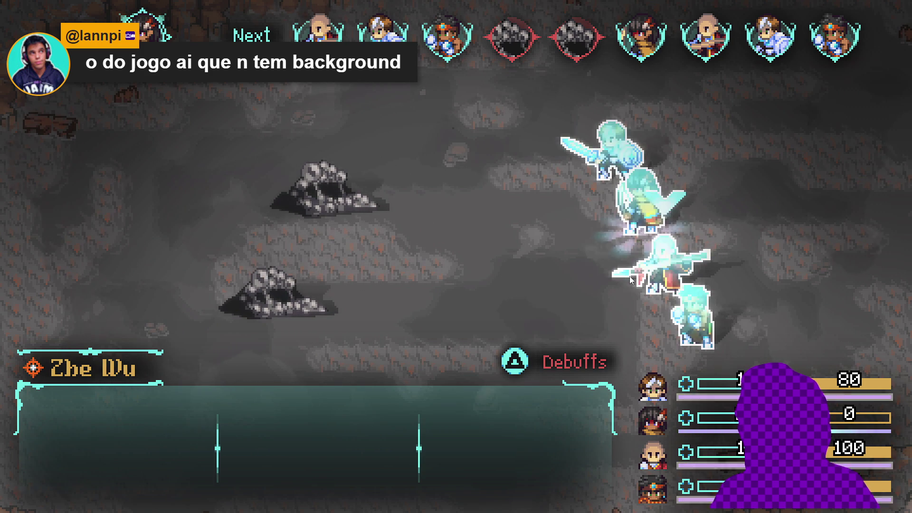
key(Return)
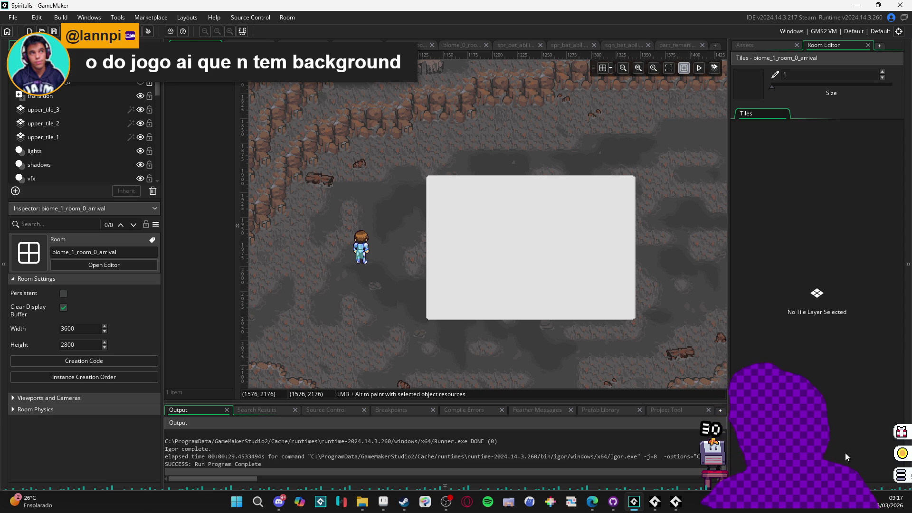
mouse_move(655, 503)
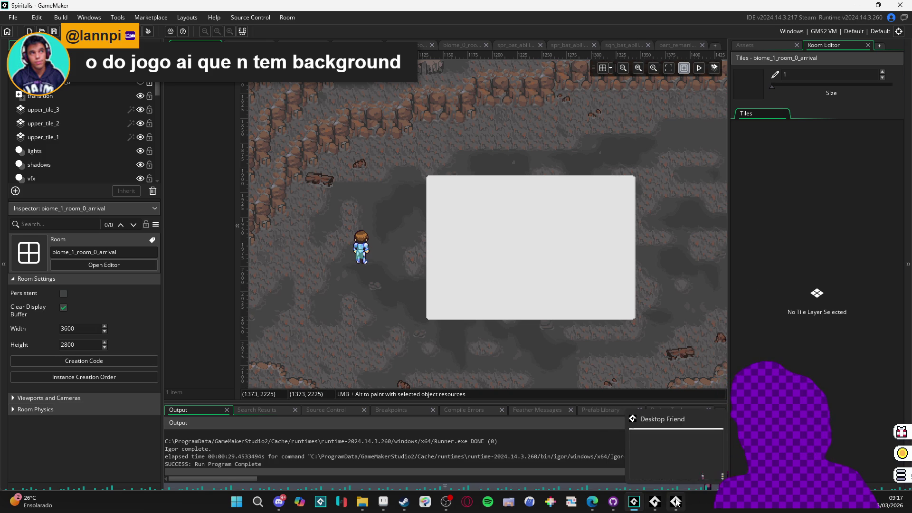
click(675, 502)
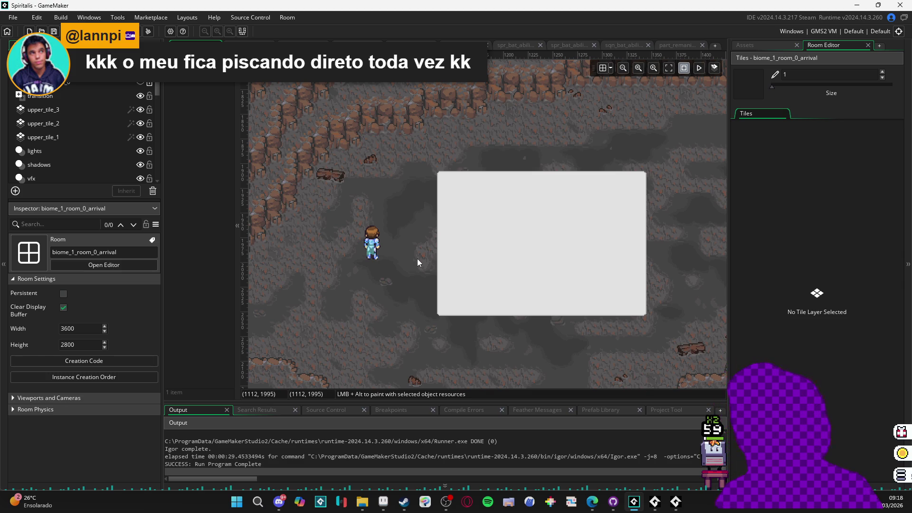
drag(403, 250, 443, 283)
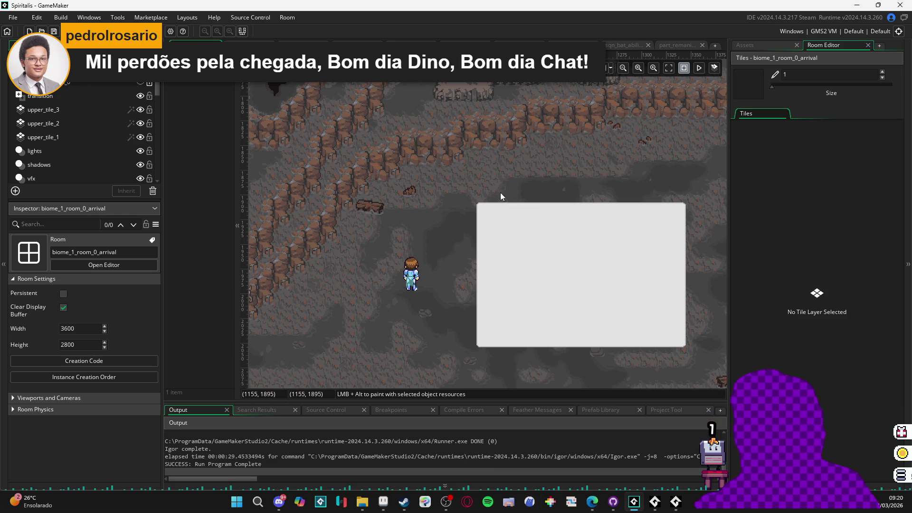
drag(550, 243, 503, 234)
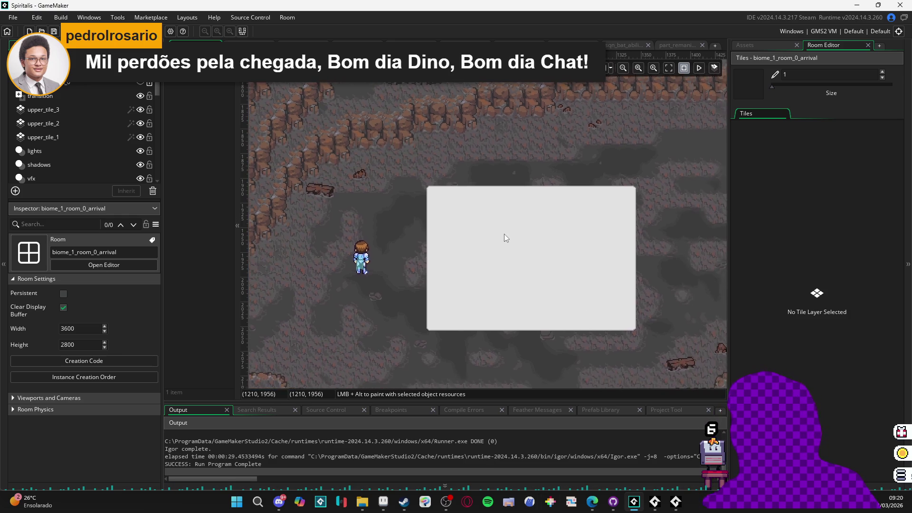
Step: Scroll the biome_1_room_0_arrival room and show the project's asset list
scroll(505, 316, down, 2)
scroll(482, 309, right, 2)
scroll(464, 314, right, 1)
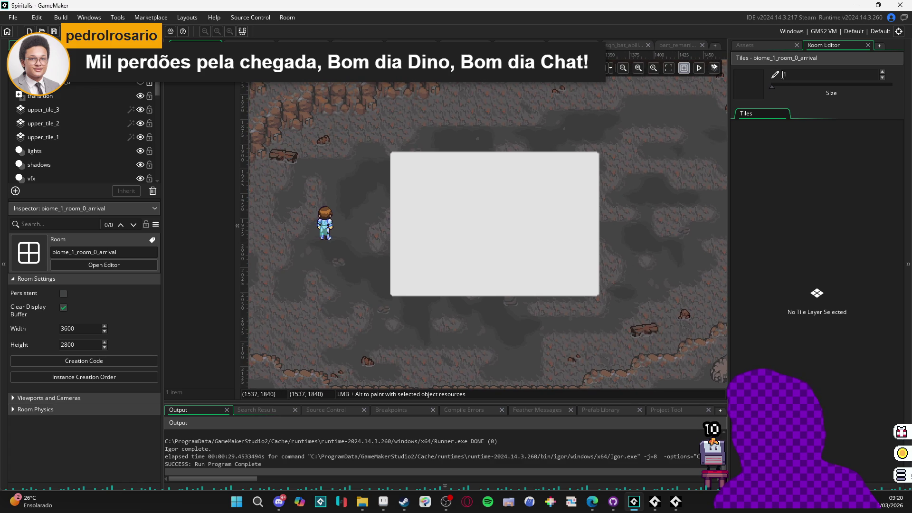
click(755, 43)
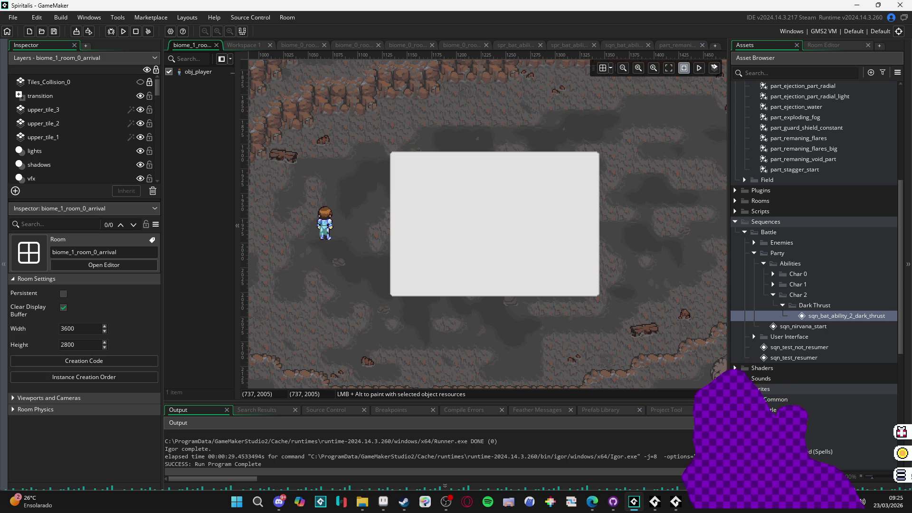
Step: Check the YouTube window in Edge, return to GameMaker, then bring Aseprite to the front
click(594, 506)
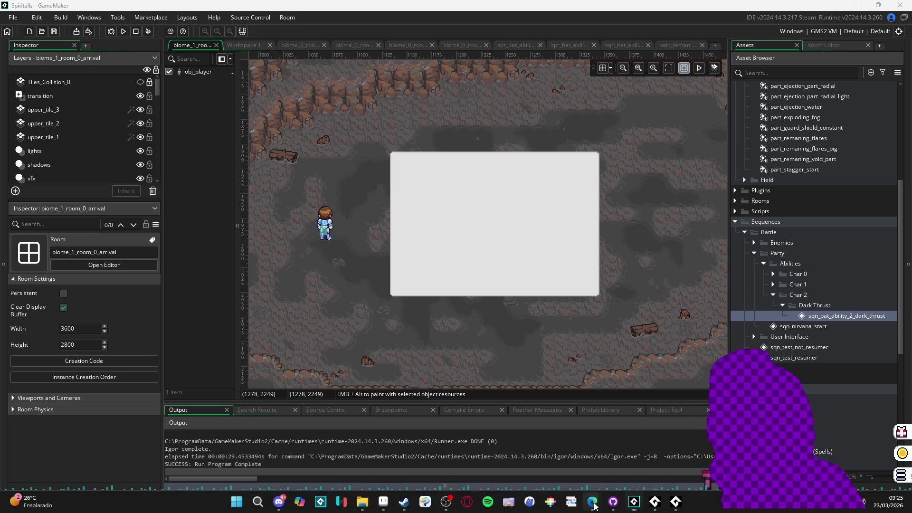
click(493, 446)
key(alt+Tab)
mouse_move(593, 503)
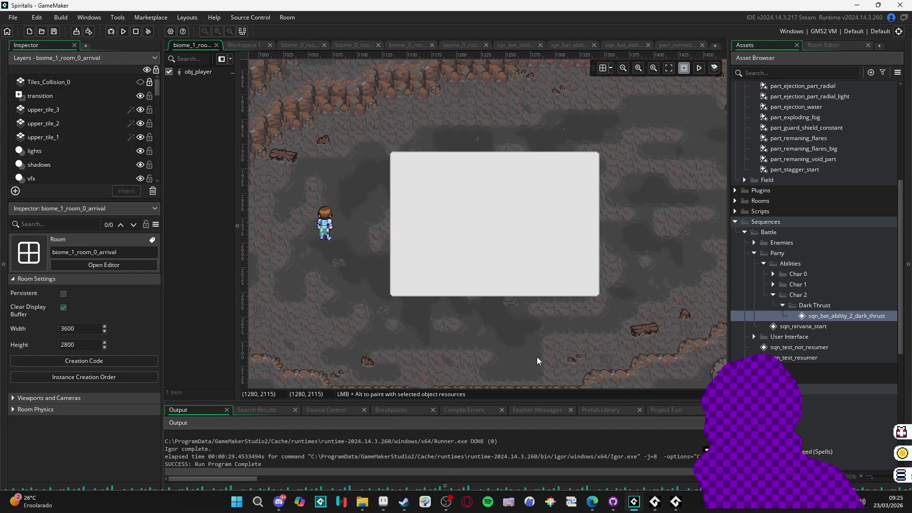
click(382, 509)
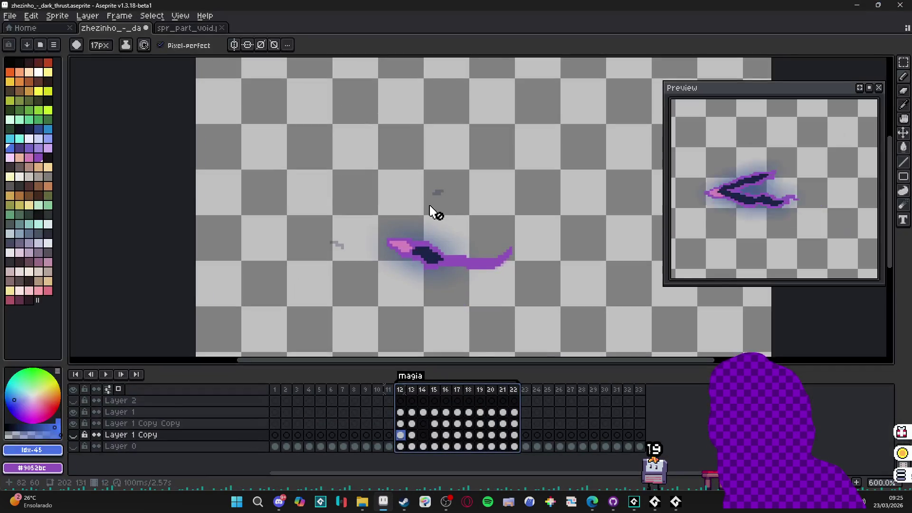
Step: Switch to spr_part_void.png and bring up the 'effect' folder of exported dark-thrust frames
click(192, 29)
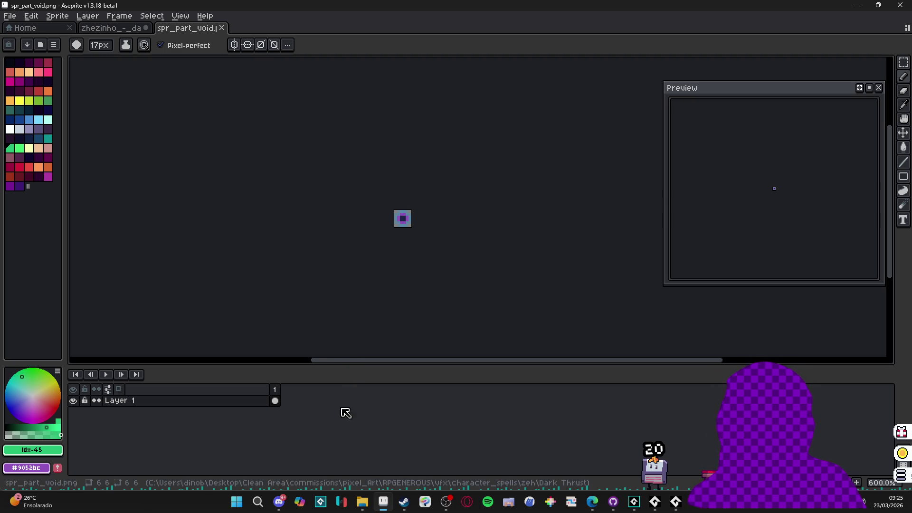
mouse_move(361, 507)
click(317, 451)
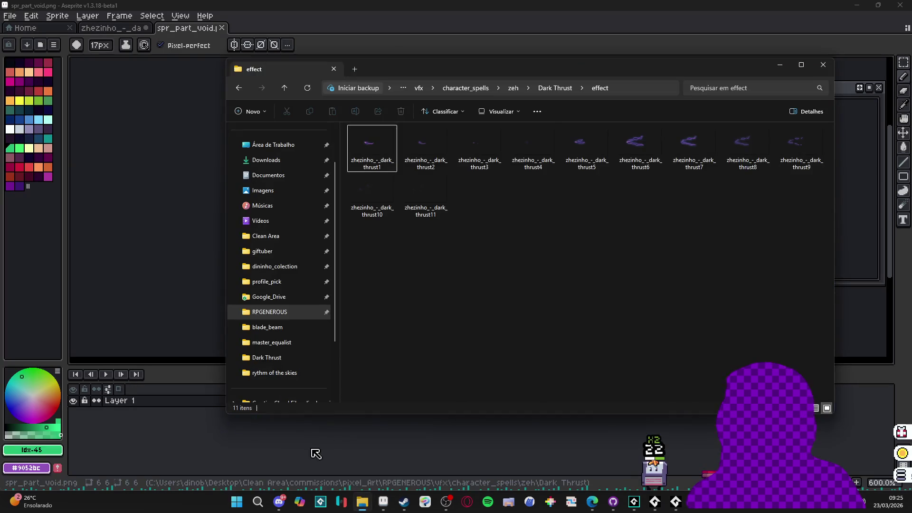
Step: Close the effect window and browse a new Explorer tab to RPGENEROUS > vfx
click(824, 64)
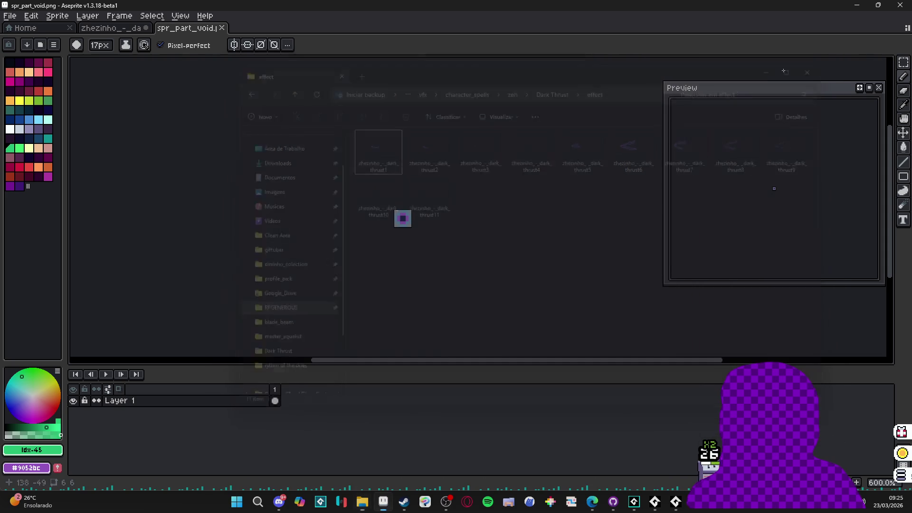
click(362, 502)
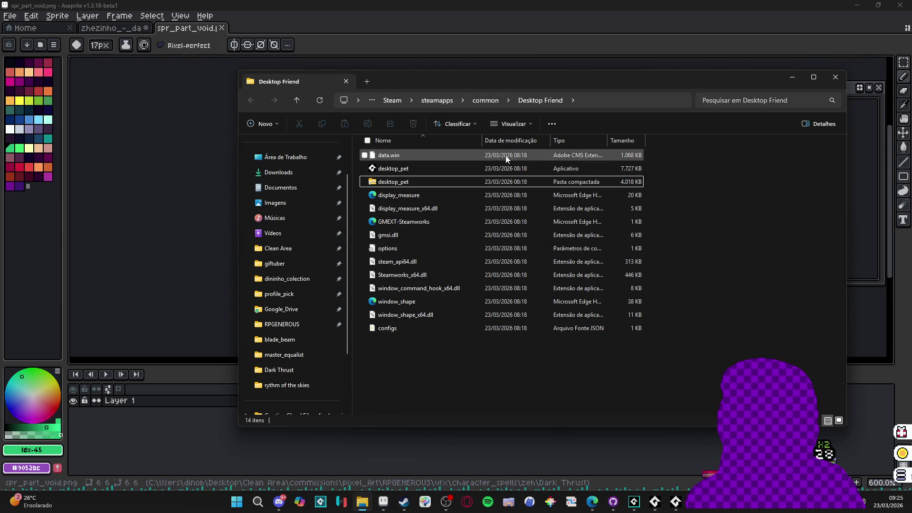
click(367, 81)
click(345, 81)
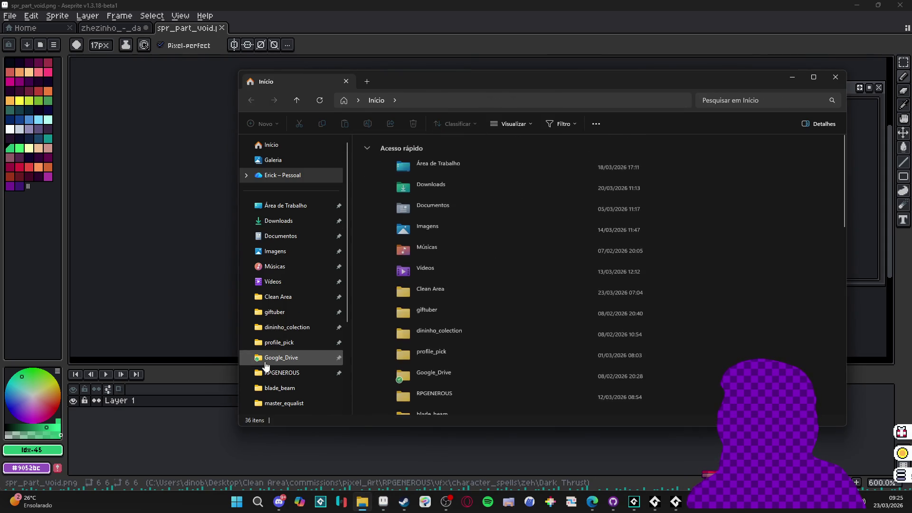
click(298, 374)
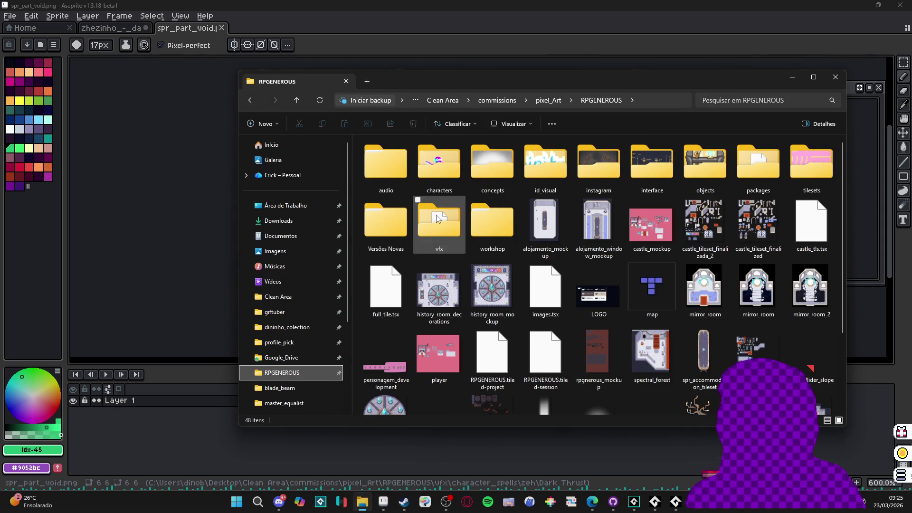
double_click(439, 223)
Step: Open character_spells > zeh > Dark Thrust, then go back to the zeh folder
click(673, 508)
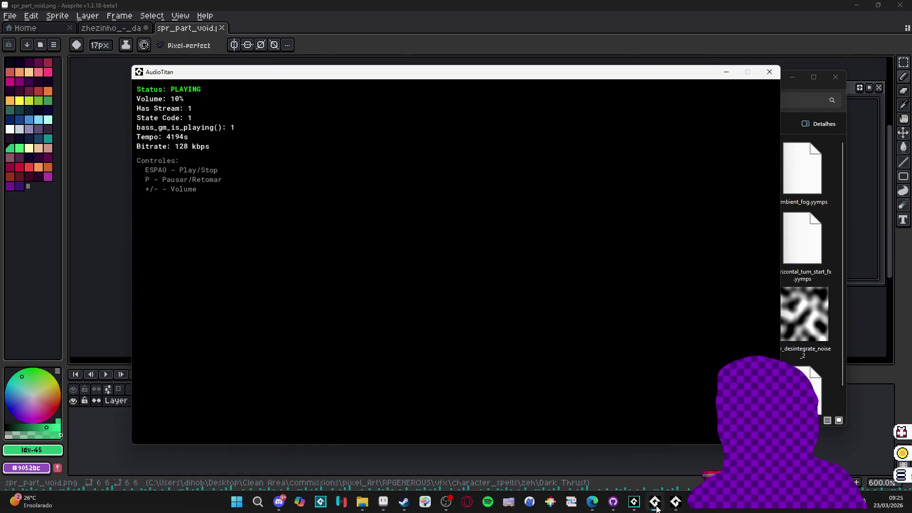
click(656, 505)
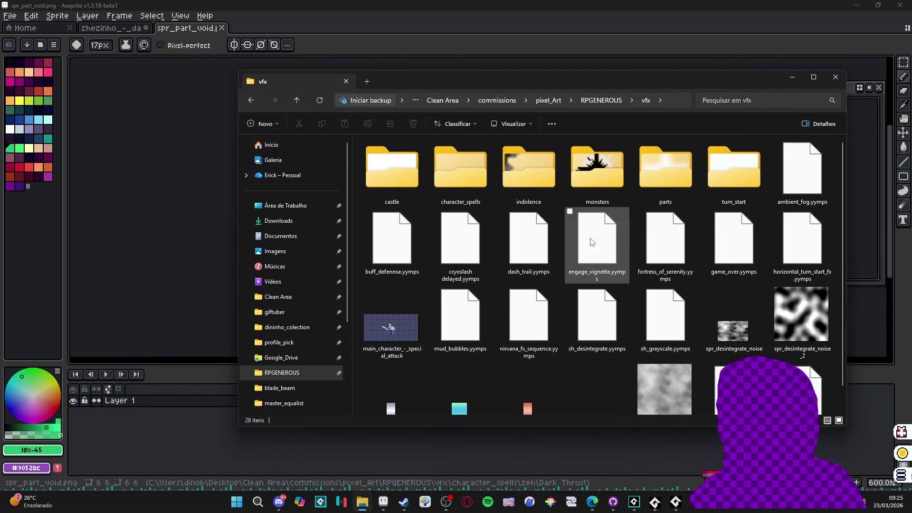
double_click(434, 178)
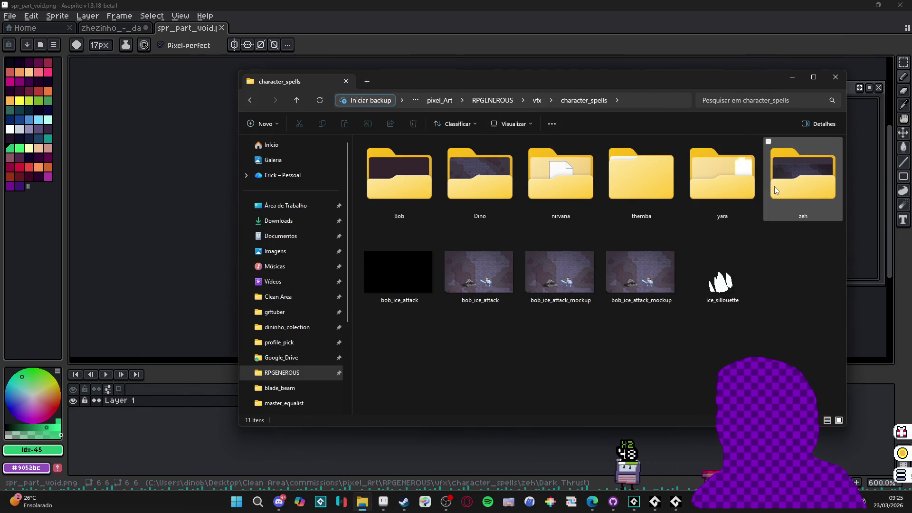
double_click(793, 191)
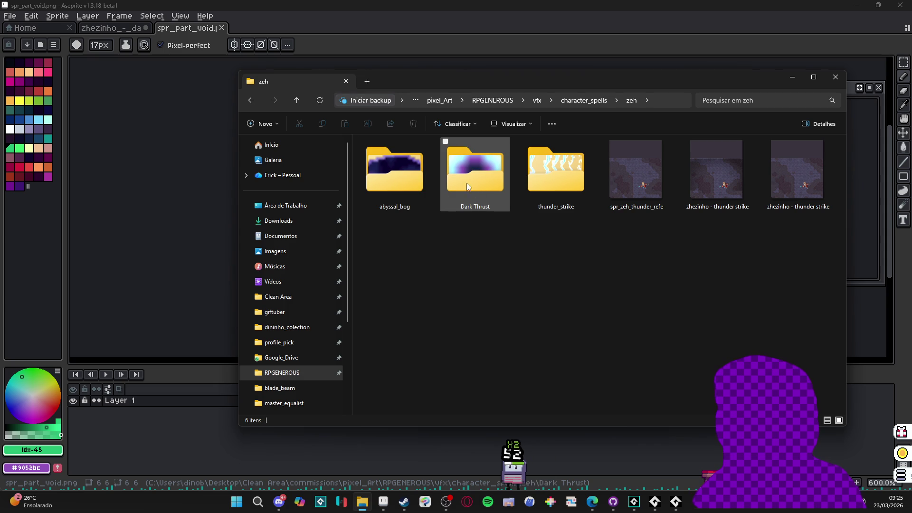
mouse_move(456, 183)
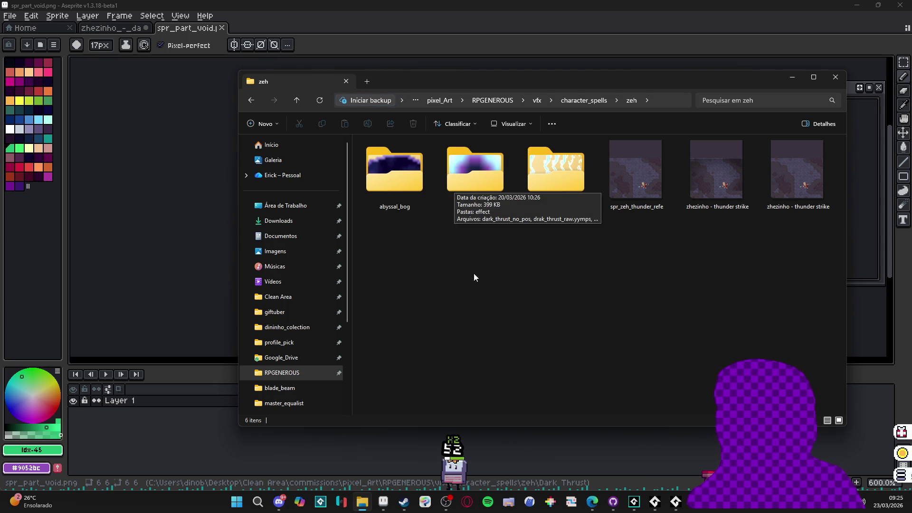
double_click(487, 179)
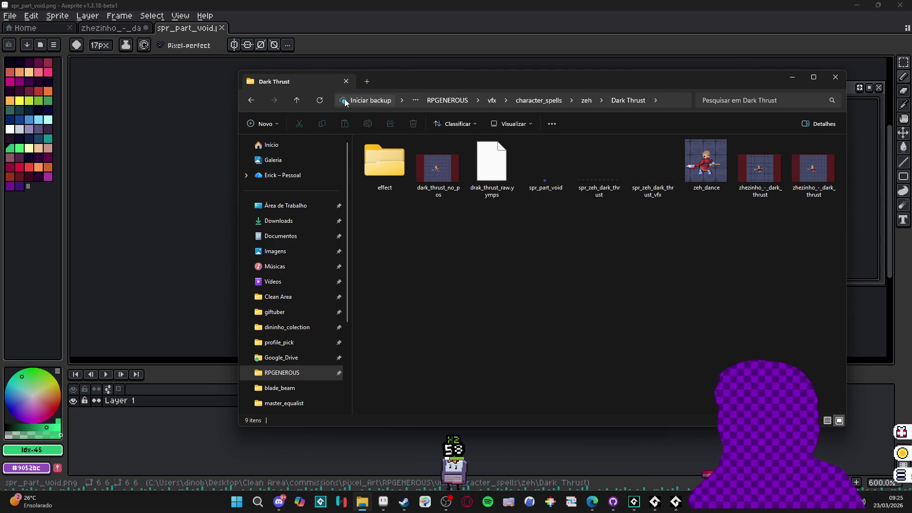
click(256, 100)
click(447, 246)
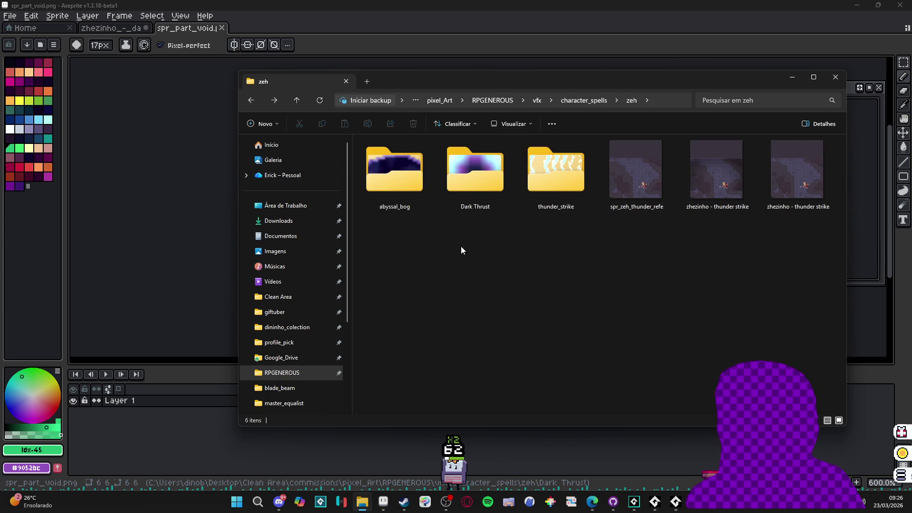
Step: Open yara > eagle_eyes, preview the spr_vfx_eagle_eyess gif, then open yara_eagle_eyes.aseprite
click(561, 102)
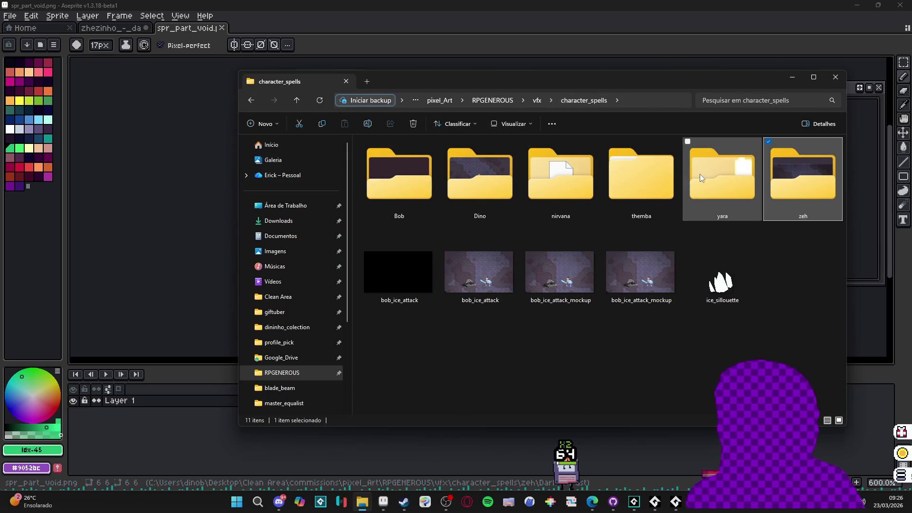
double_click(700, 174)
double_click(442, 178)
double_click(386, 175)
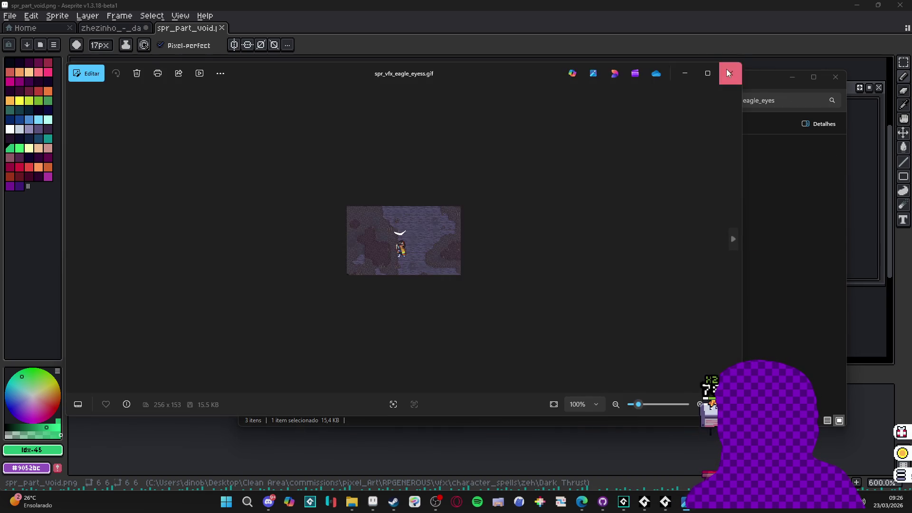
click(729, 73)
double_click(426, 184)
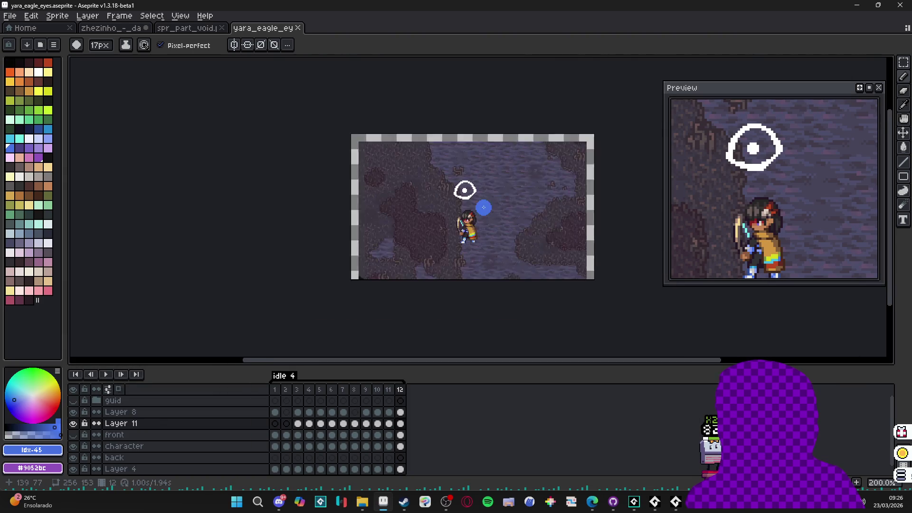
Step: Shrink the brush and check the first two animation frames
scroll(484, 207, up, 1)
key(minus)
key(minus)
key(minus)
key(minus)
key(minus)
click(279, 392)
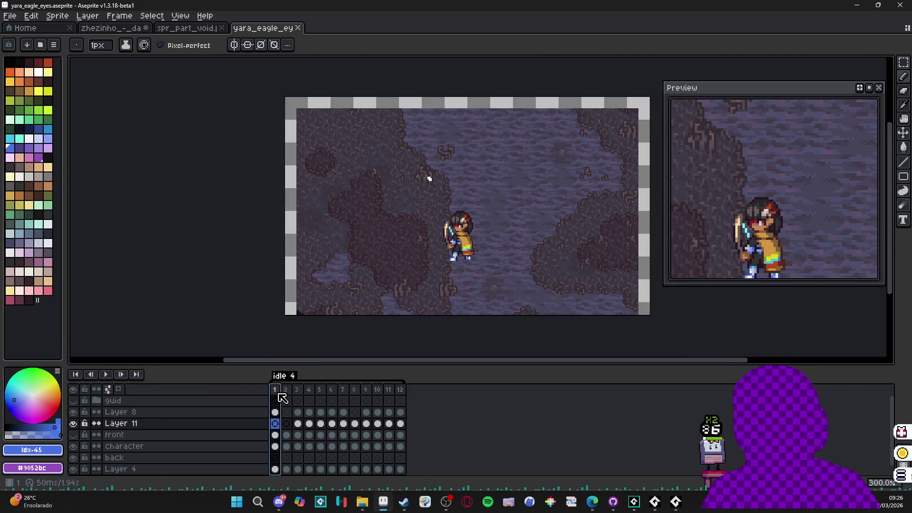
click(286, 391)
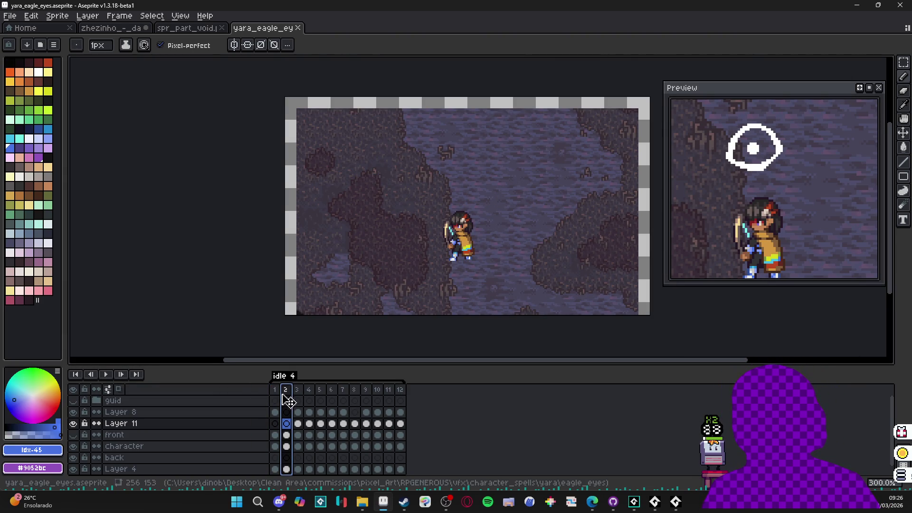
Step: Save a copy as yara_eagle_eyes_v2.aseprite, then select Layer 8's frame-3 cel
click(9, 15)
click(40, 76)
click(620, 412)
drag(612, 410, 630, 409)
click(630, 412)
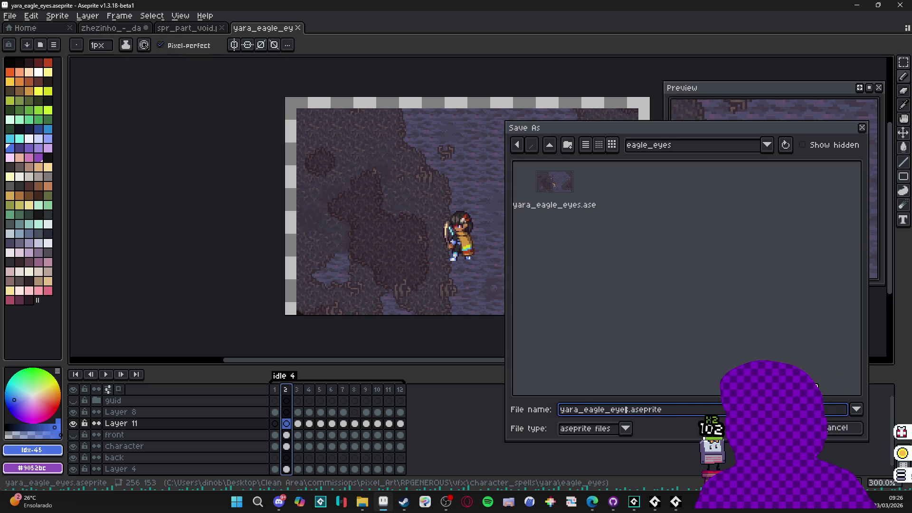
text(_v2.)
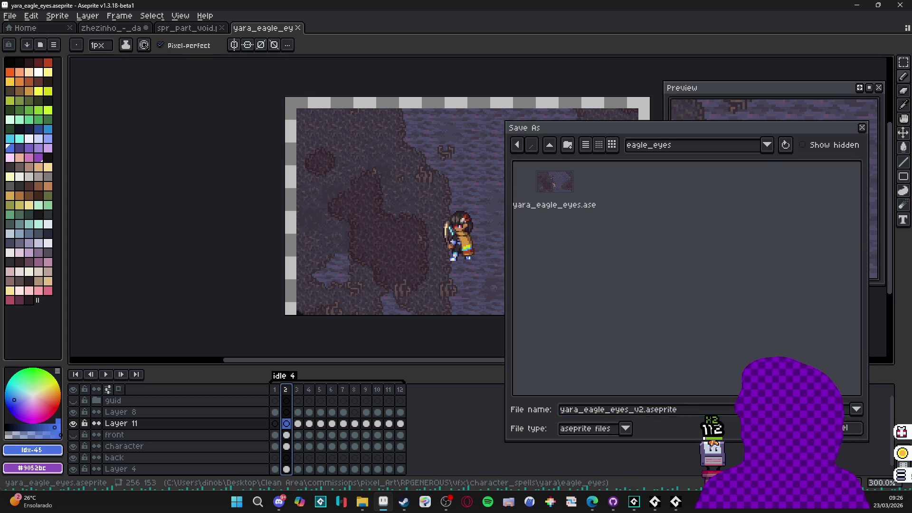
key(Return)
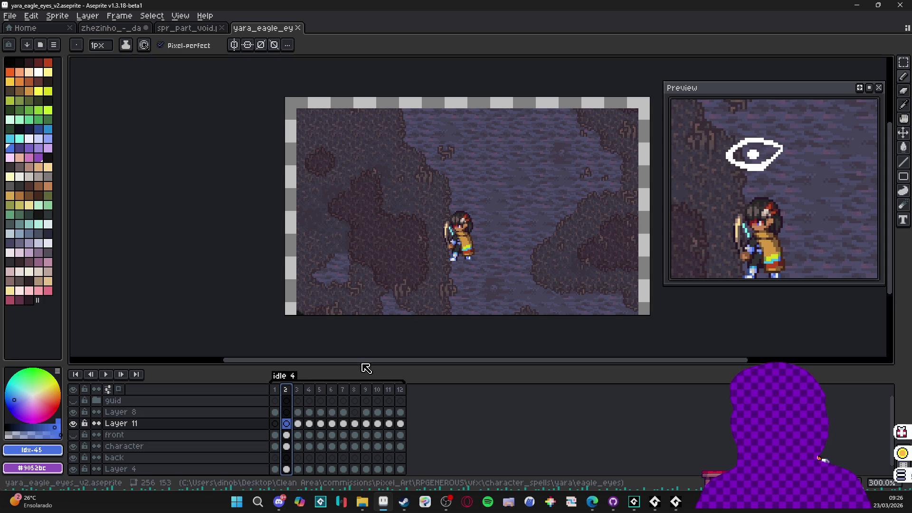
click(298, 412)
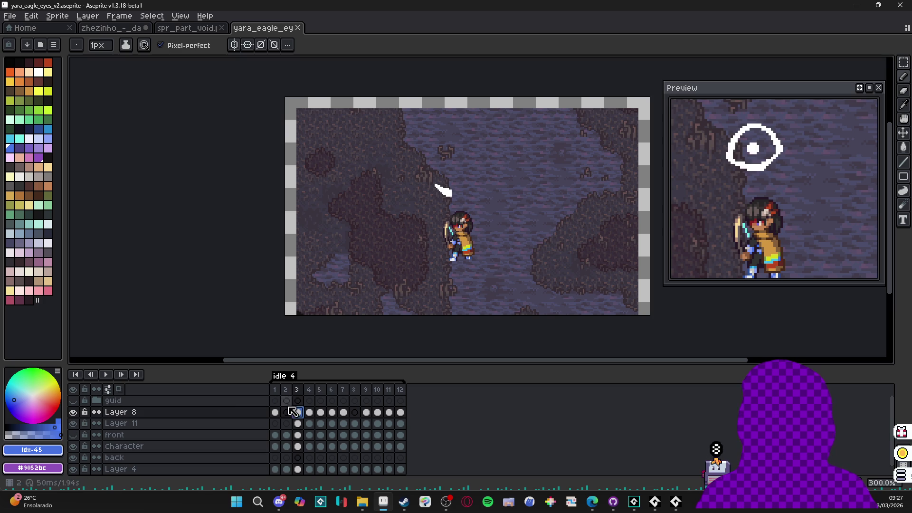
Step: Merge Layer 8 into Layer 11, clear all twelve Layer 11 frames, and pick white
right_click(168, 413)
click(201, 462)
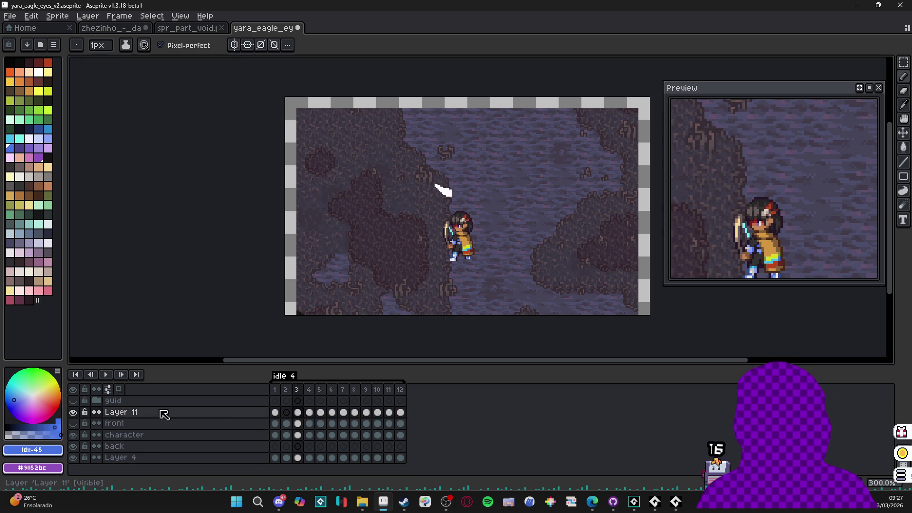
drag(277, 416, 401, 412)
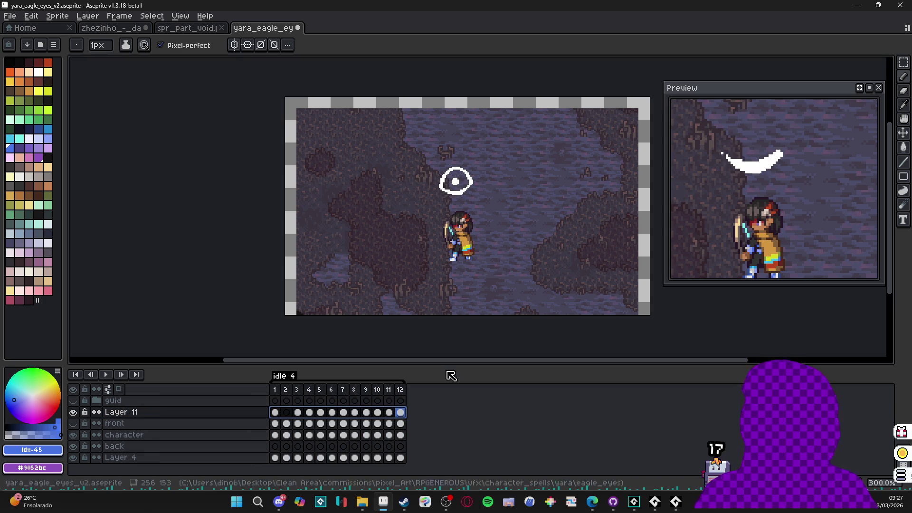
key(Delete)
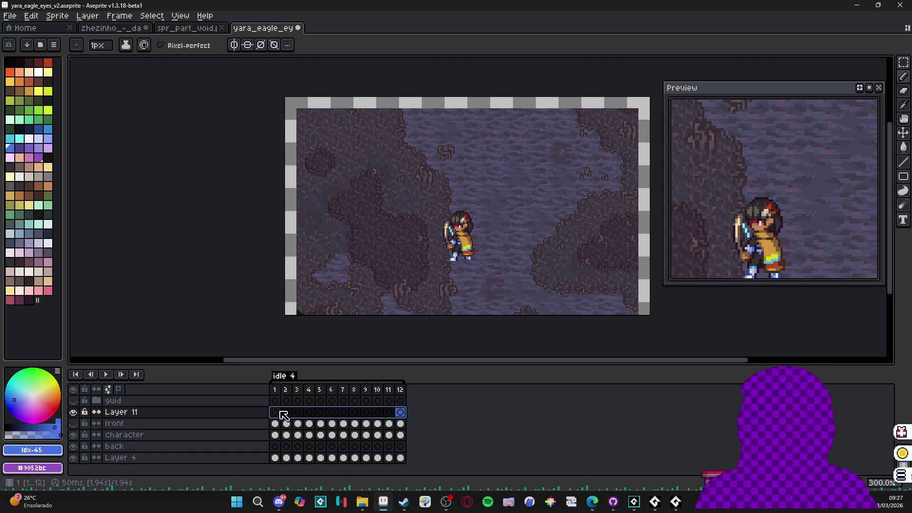
click(286, 412)
click(298, 413)
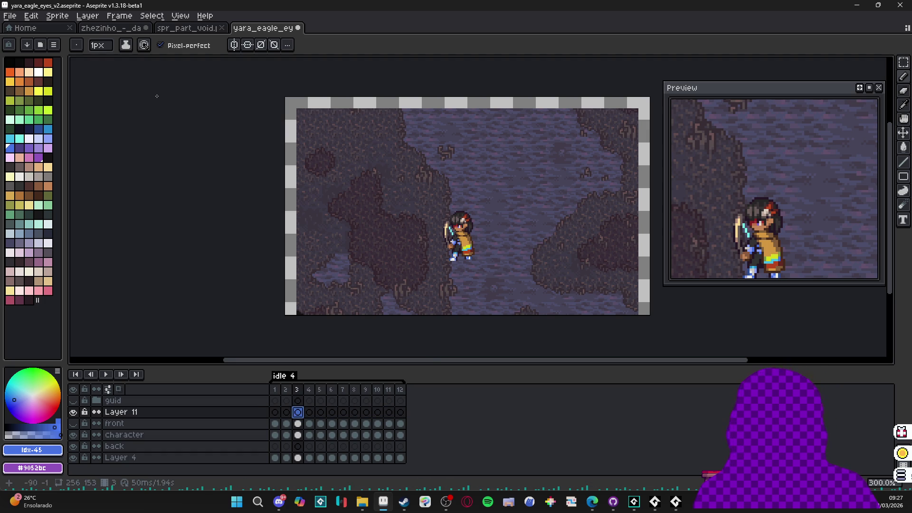
click(38, 71)
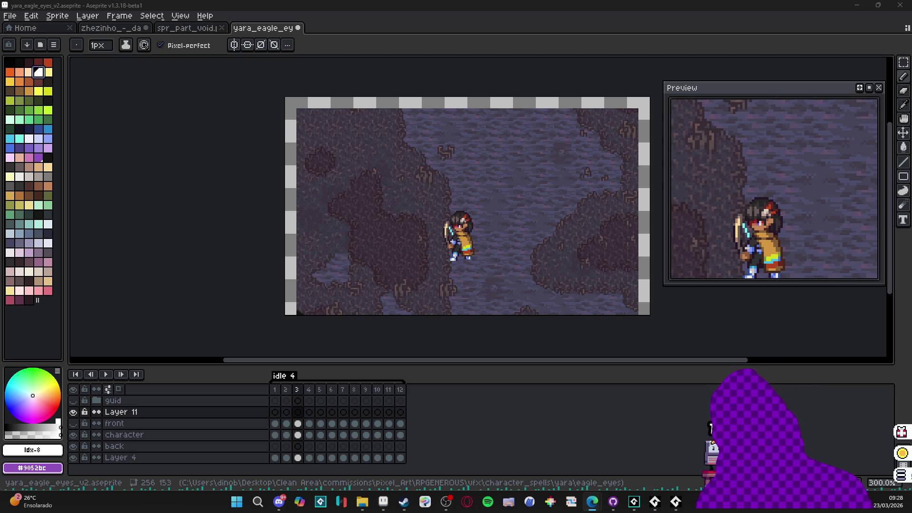
Step: Undo a test stroke, enable vertical symmetry, and shift its axis slightly left through Yara
scroll(465, 183, up, 4)
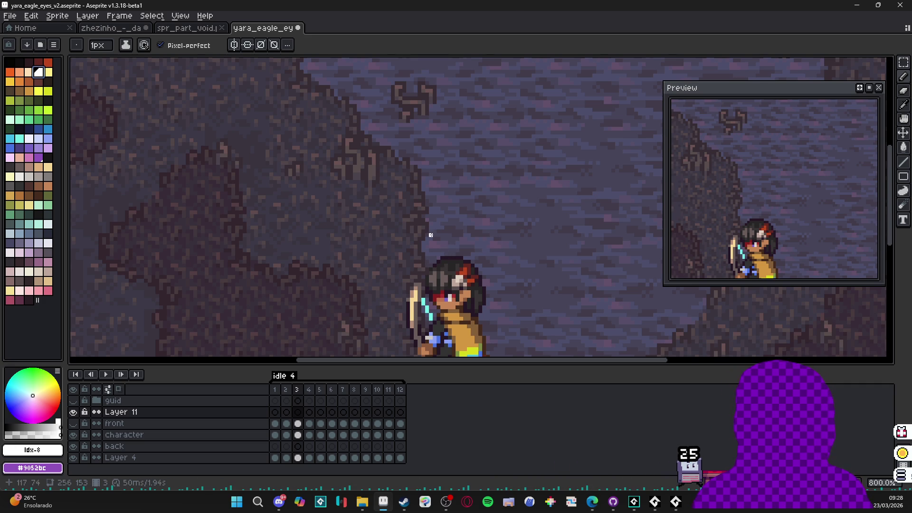
drag(446, 231, 415, 186)
key(ctrl+z)
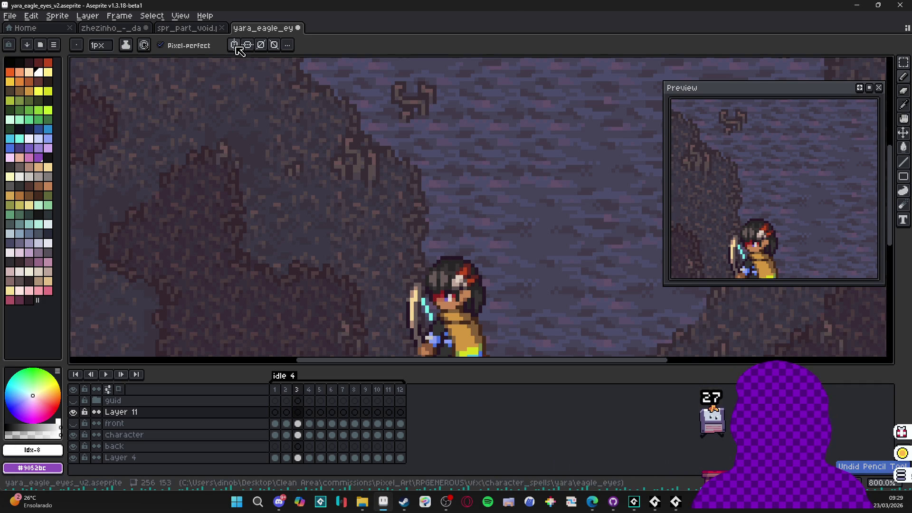
click(234, 45)
scroll(435, 210, down, 2)
scroll(456, 93, up, 1)
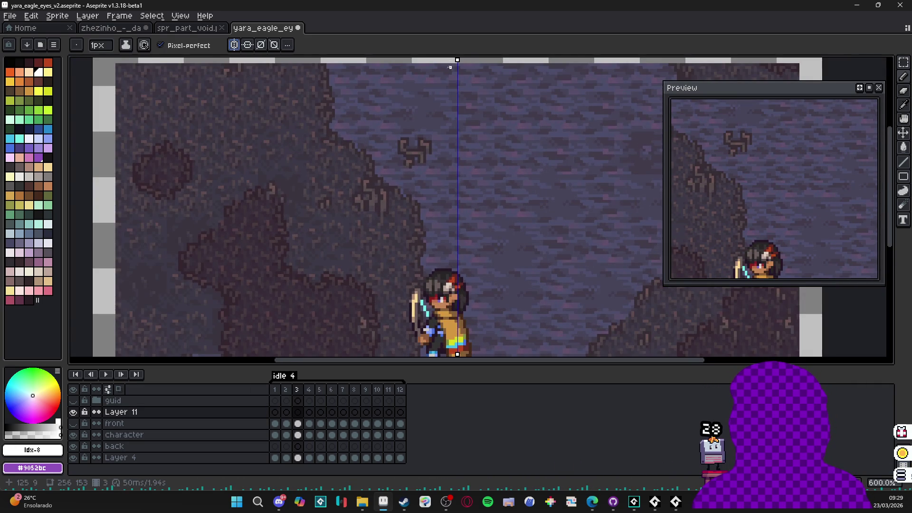
scroll(454, 63, down, 1)
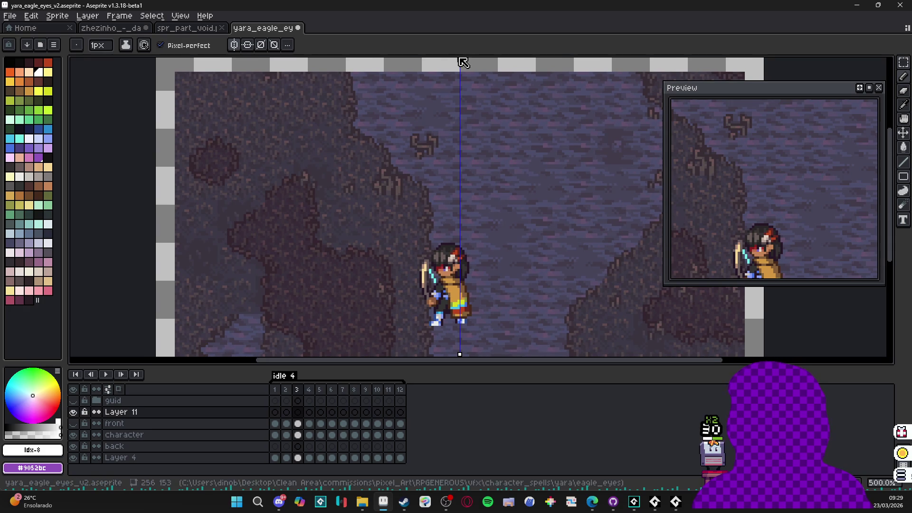
drag(455, 61, 449, 61)
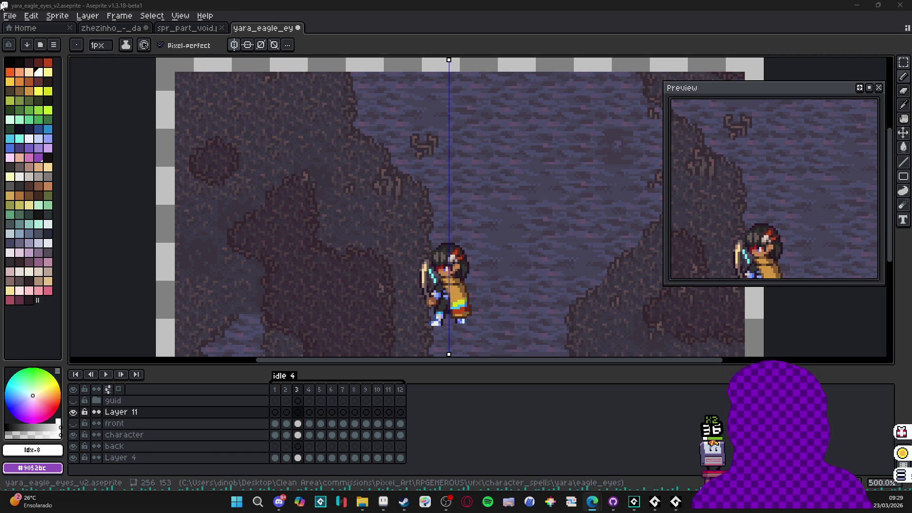
Step: Create a new sprite and paste the eagle face photo into it
click(10, 15)
key(ctrl+n)
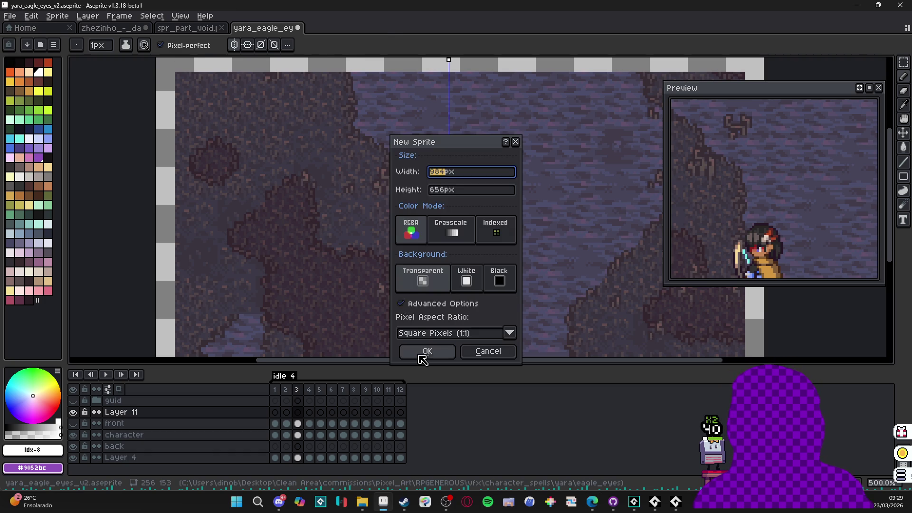
click(424, 350)
key(ctrl+v)
Step: Dock Sprite-0002 as a left split view and pan to the eagle's face
scroll(380, 133, down, 1)
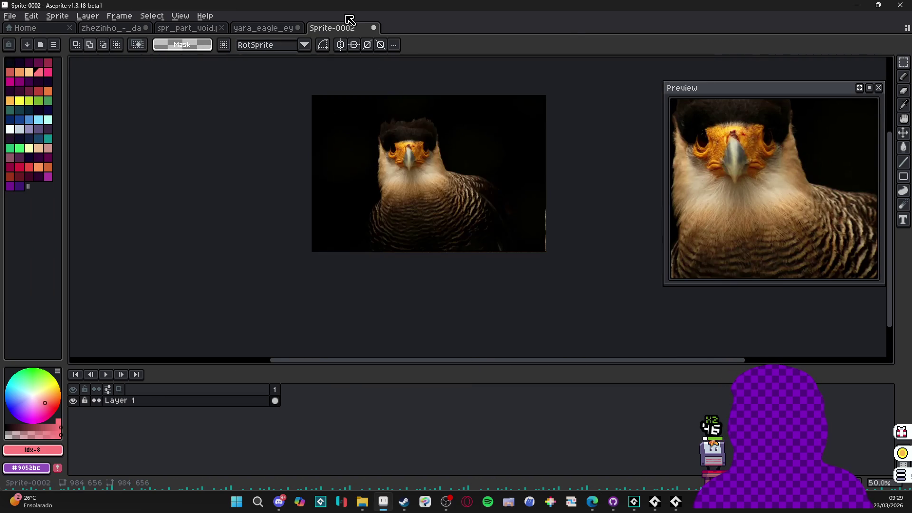
drag(352, 33, 97, 156)
scroll(230, 210, up, 2)
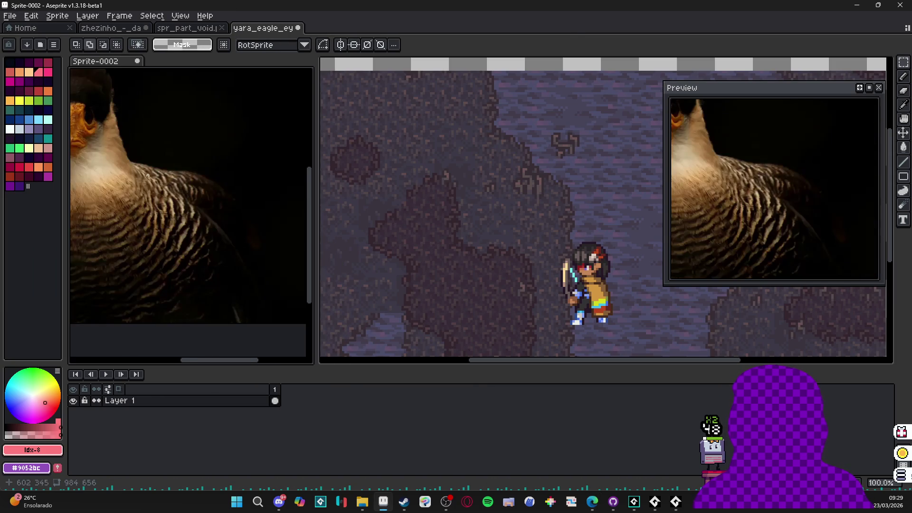
scroll(230, 209, down, 1)
drag(230, 209, 251, 217)
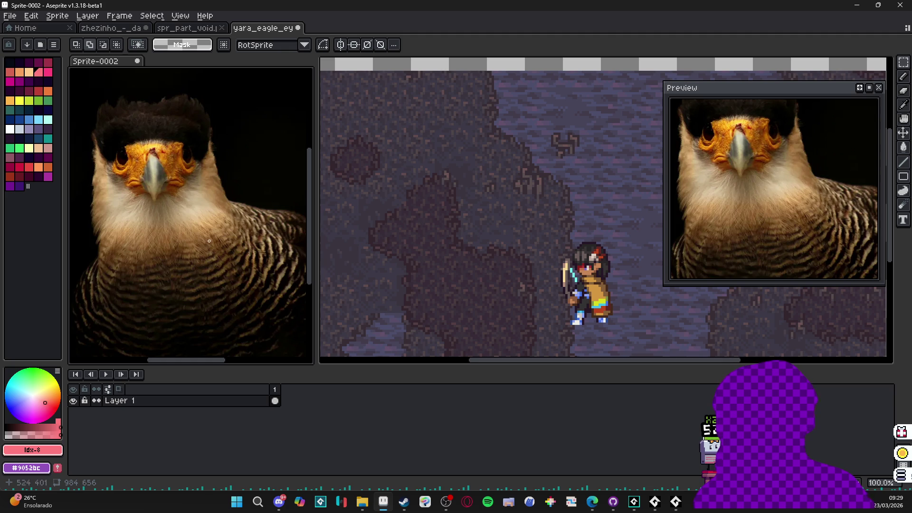
drag(186, 220, 204, 229)
scroll(431, 261, right, 5)
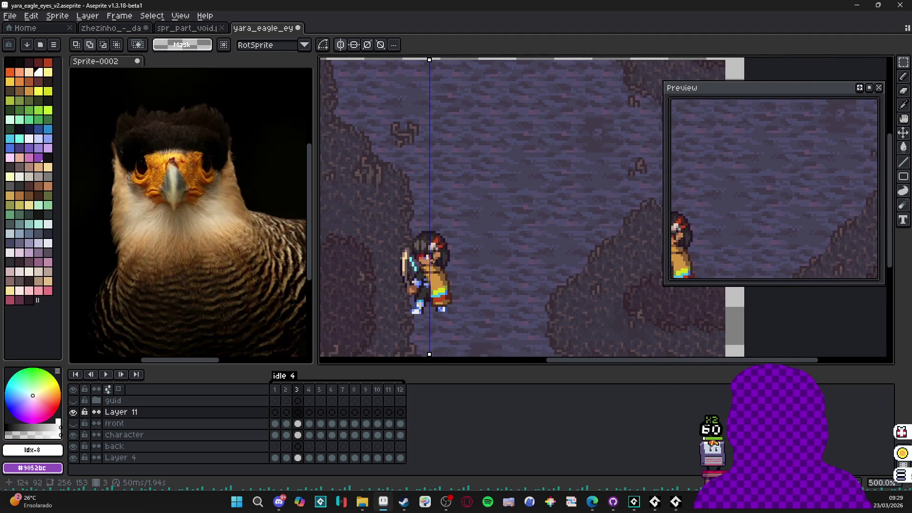
scroll(403, 172, up, 2)
Step: With the 1px Pencil, draw mirrored teardrop eye outlines with horizontal strokes and top corner pixels
key(b)
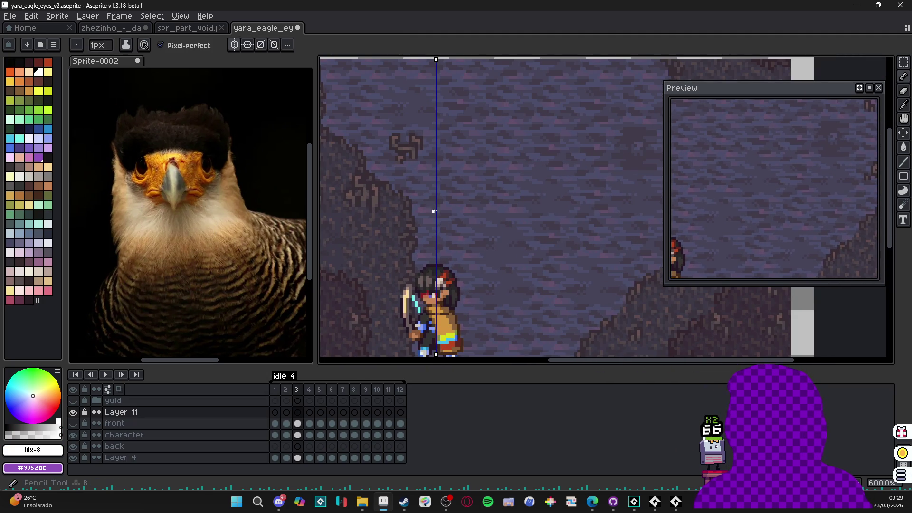
scroll(434, 213, up, 2)
scroll(434, 214, down, 2)
mouse_move(429, 213)
mouse_down()
mouse_move(470, 213)
mouse_move(471, 201)
mouse_move(456, 222)
mouse_move(475, 252)
mouse_up()
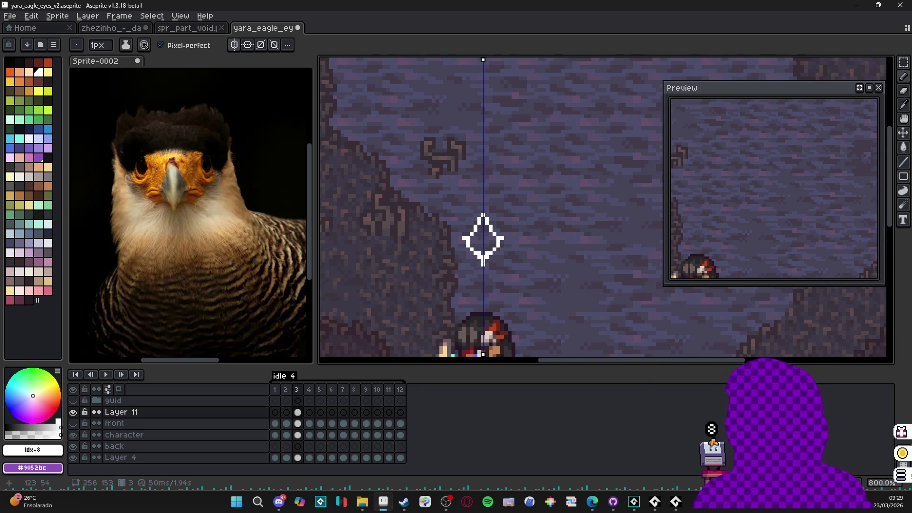
mouse_move(483, 217)
mouse_down()
mouse_move(463, 223)
mouse_move(443, 191)
mouse_up()
mouse_move(470, 218)
mouse_down()
mouse_move(455, 220)
mouse_move(441, 199)
mouse_up()
click(440, 195)
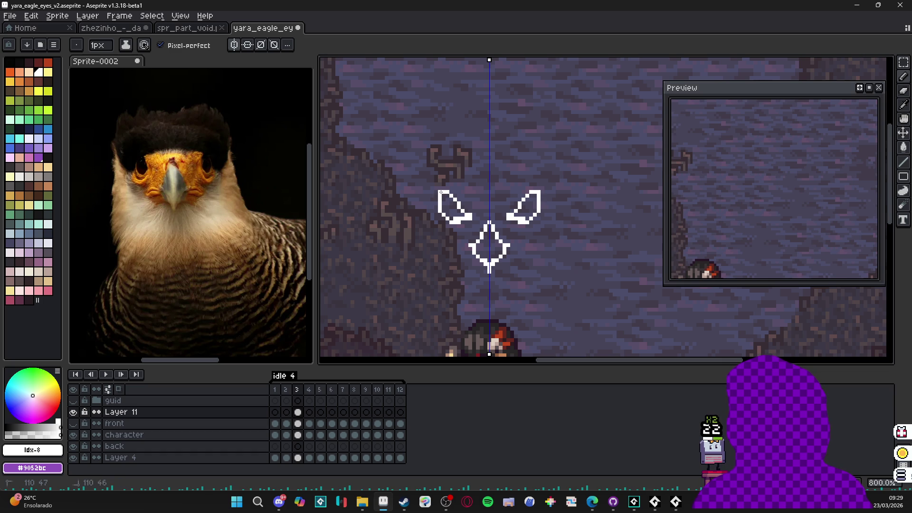
key(e)
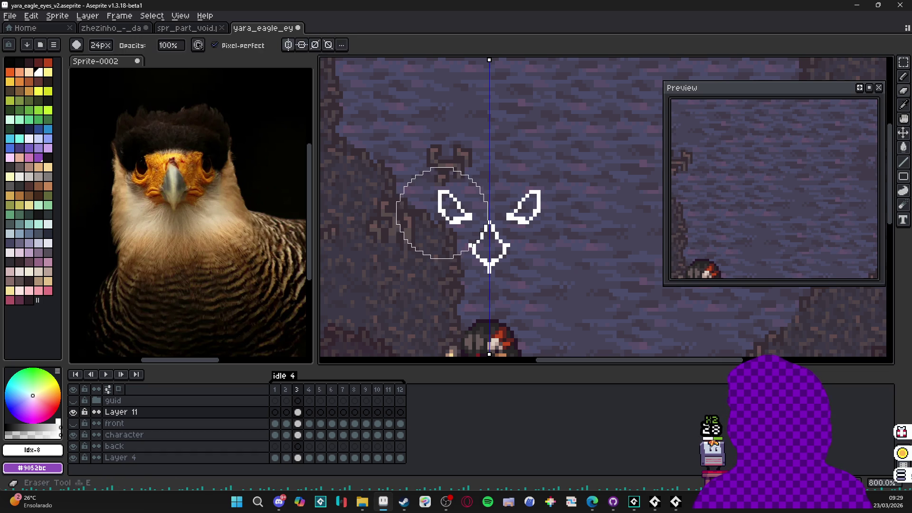
key(b)
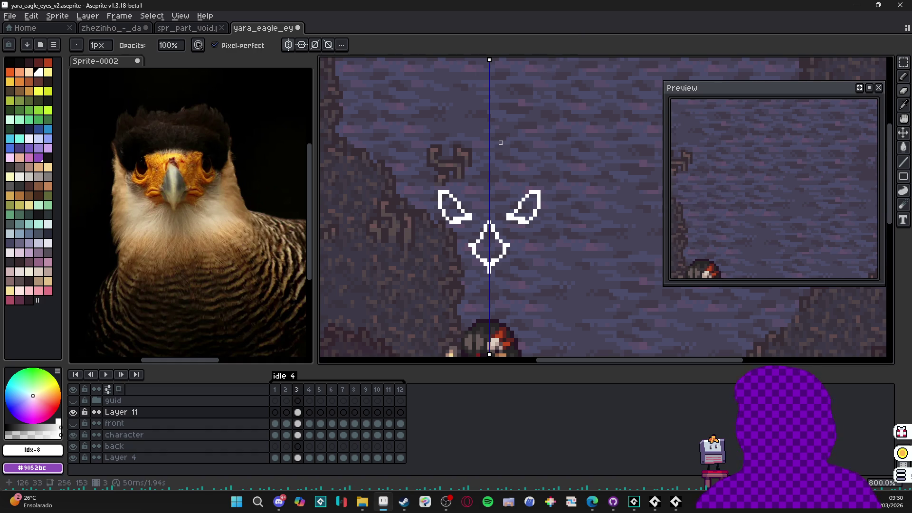
scroll(505, 222, up, 2)
click(525, 215)
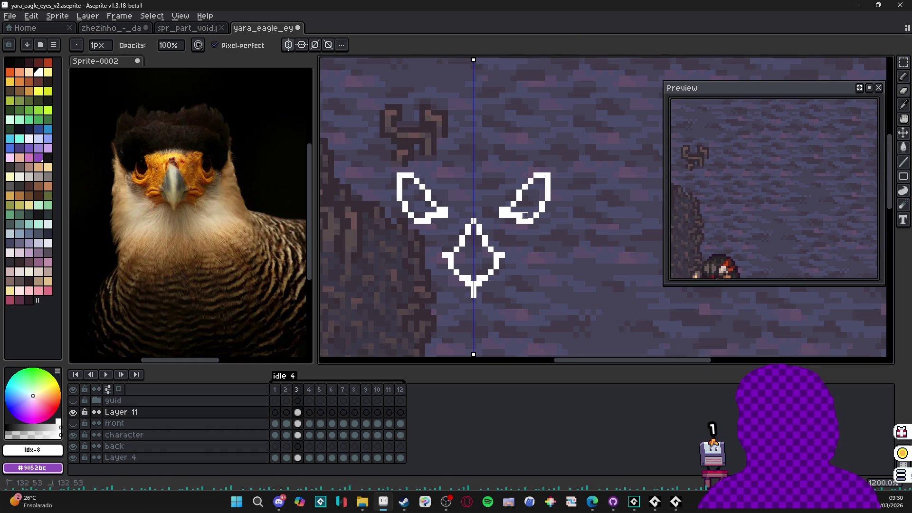
Step: Zoom in and pencil small crest pixels above both eyes
scroll(519, 215, down, 3)
scroll(520, 217, up, 1)
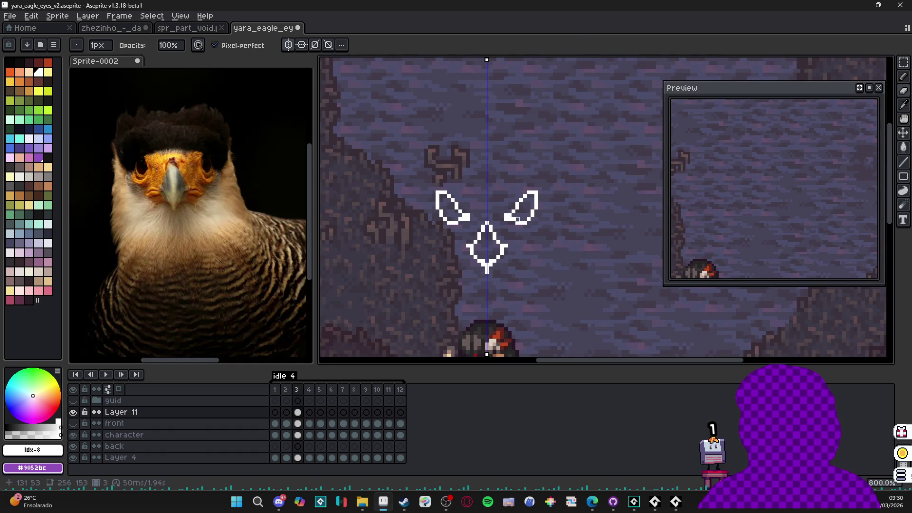
scroll(503, 223, down, 3)
scroll(487, 232, up, 1)
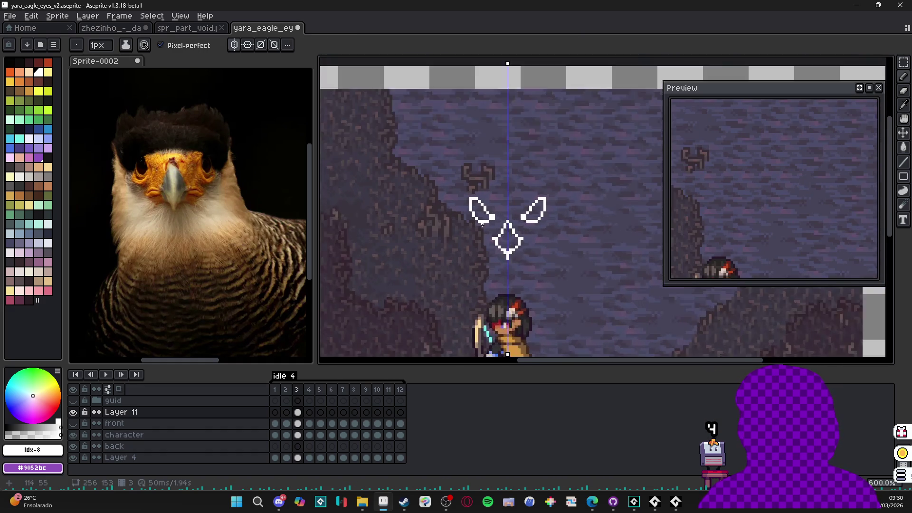
scroll(494, 222, down, 1)
scroll(501, 213, up, 1)
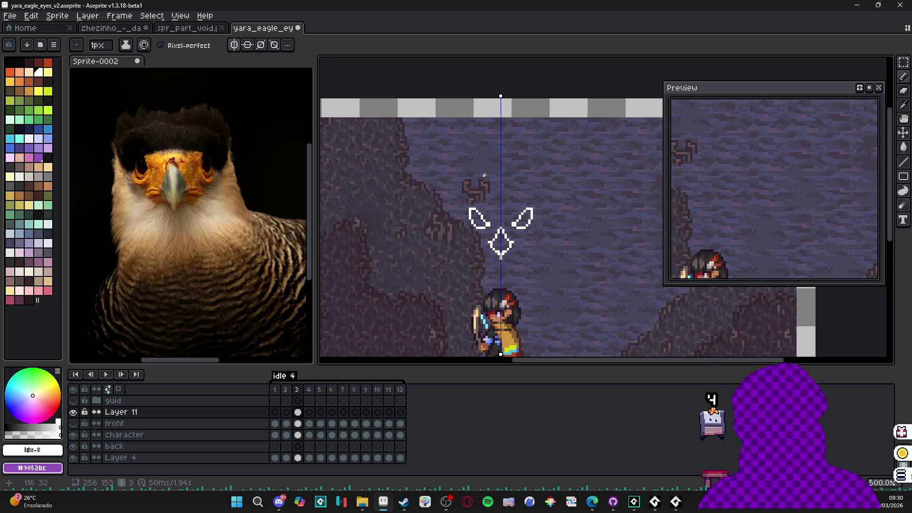
scroll(492, 194, up, 1)
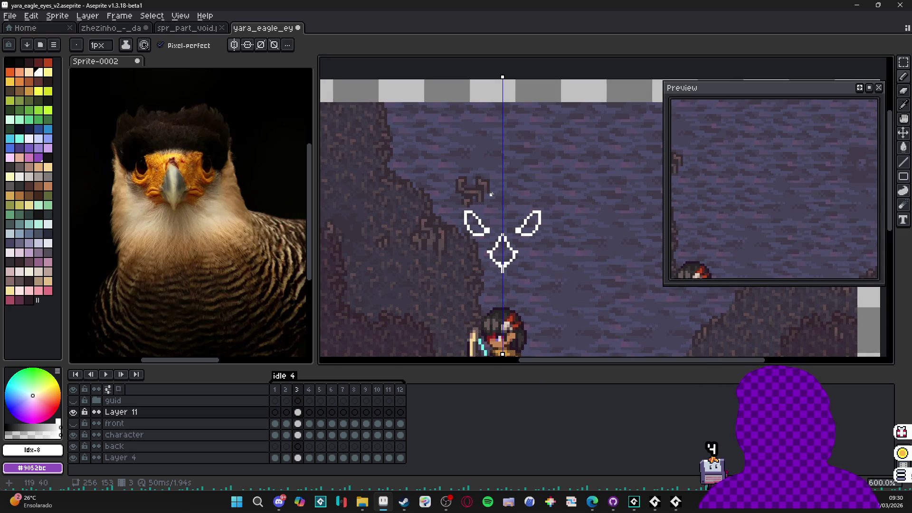
click(492, 199)
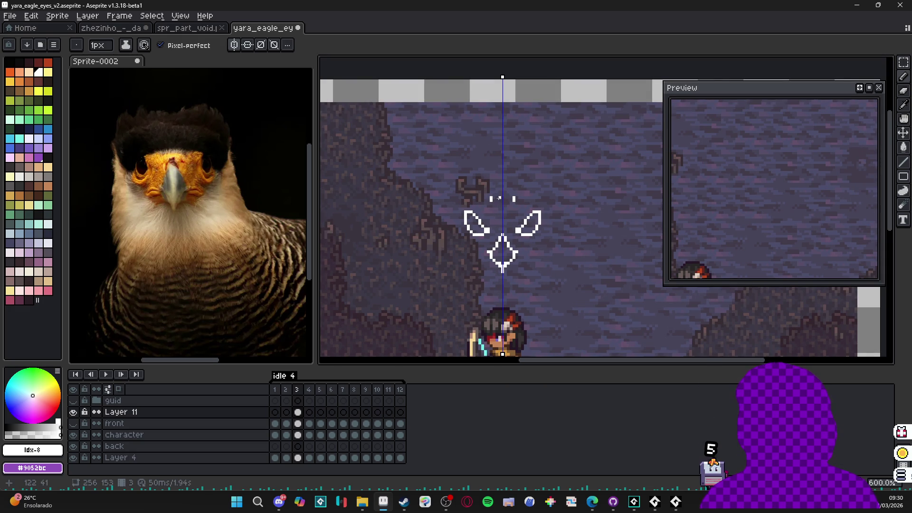
click(497, 196)
Step: Add side strokes off the beak diamond and lengthen its bottom tip by one pixel
scroll(471, 197, down, 1)
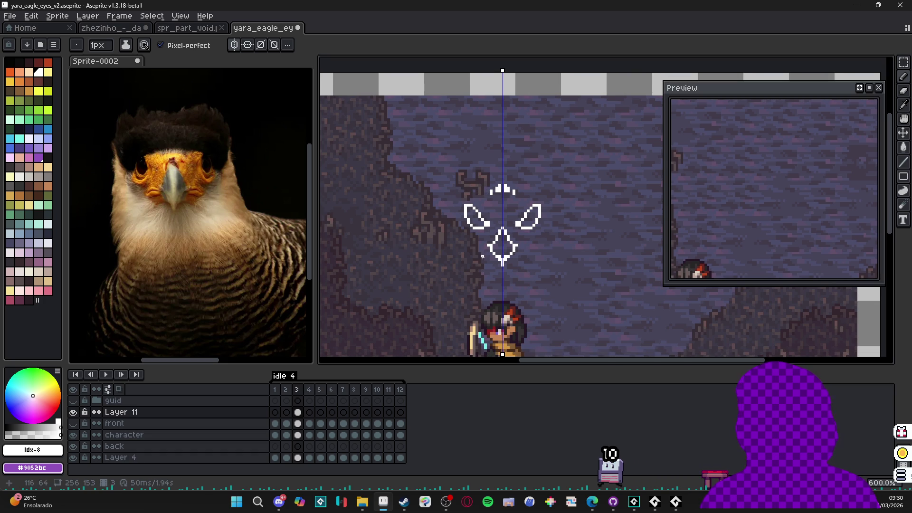
scroll(494, 245, up, 2)
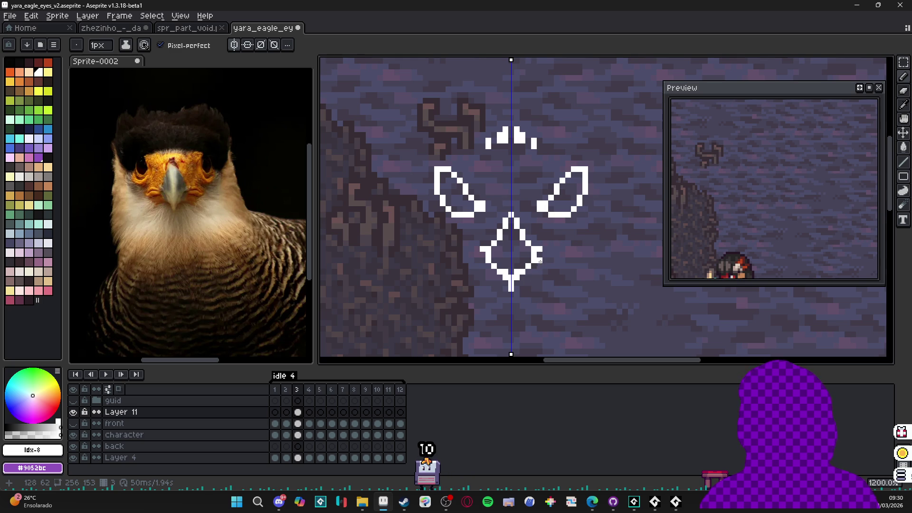
click(539, 261)
drag(543, 261, 567, 261)
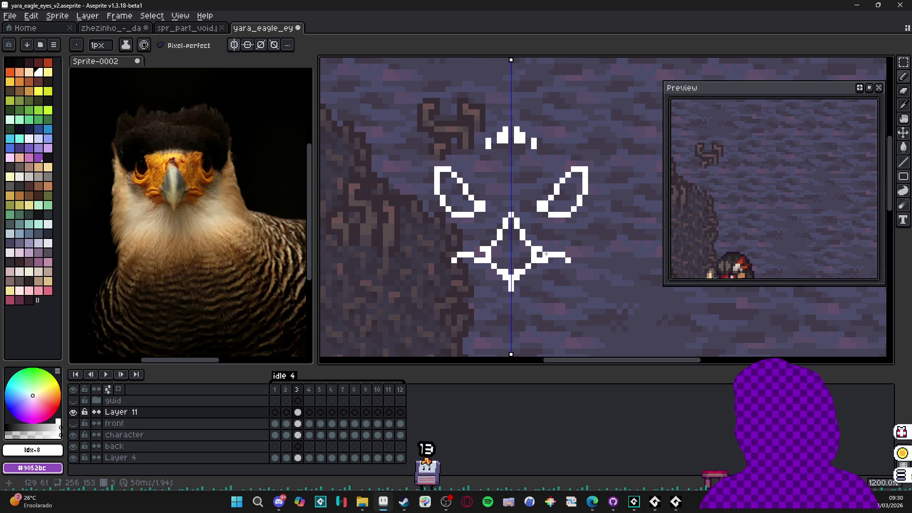
scroll(561, 287, down, 4)
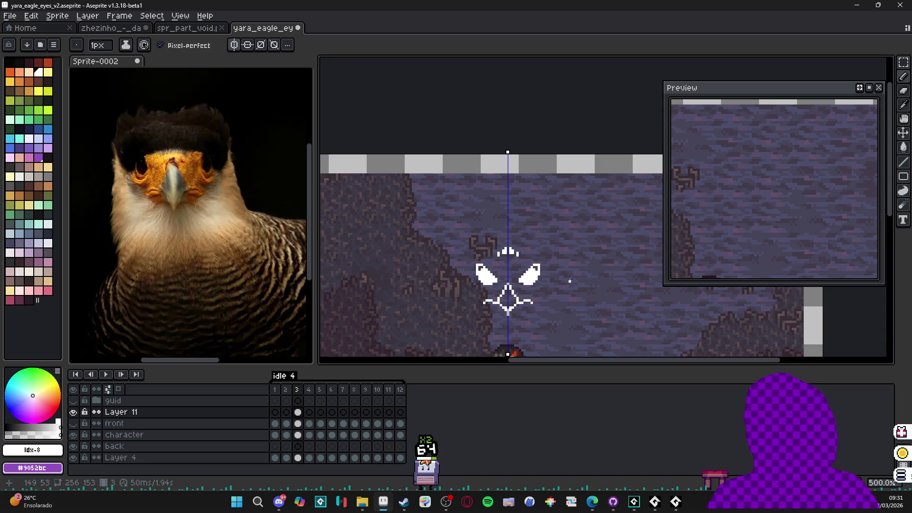
scroll(505, 300, up, 4)
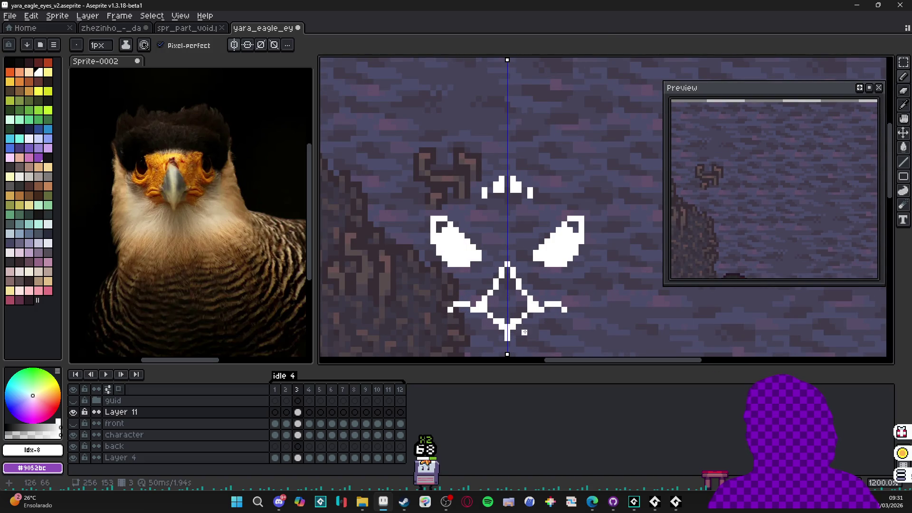
scroll(523, 299, down, 1)
click(507, 316)
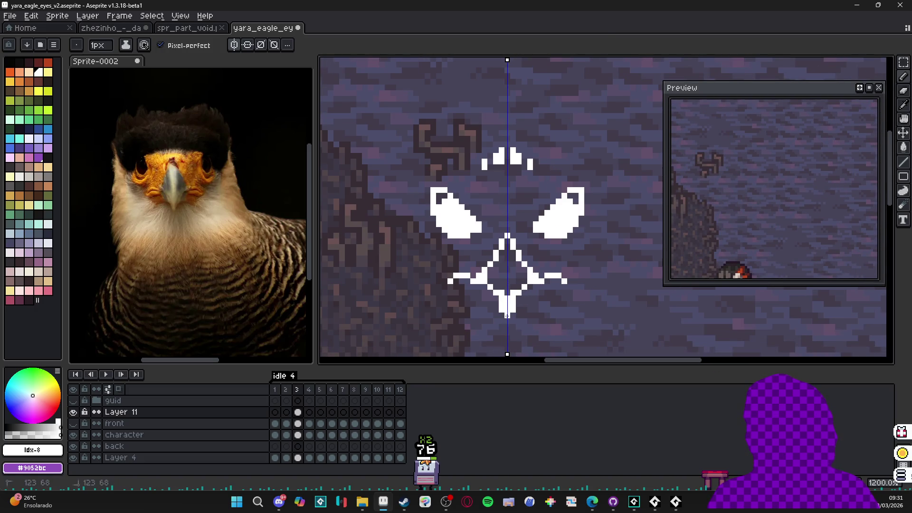
Step: Toggle between the Eraser and Pencil while inspecting the eyes, ending on the Eraser
key(l)
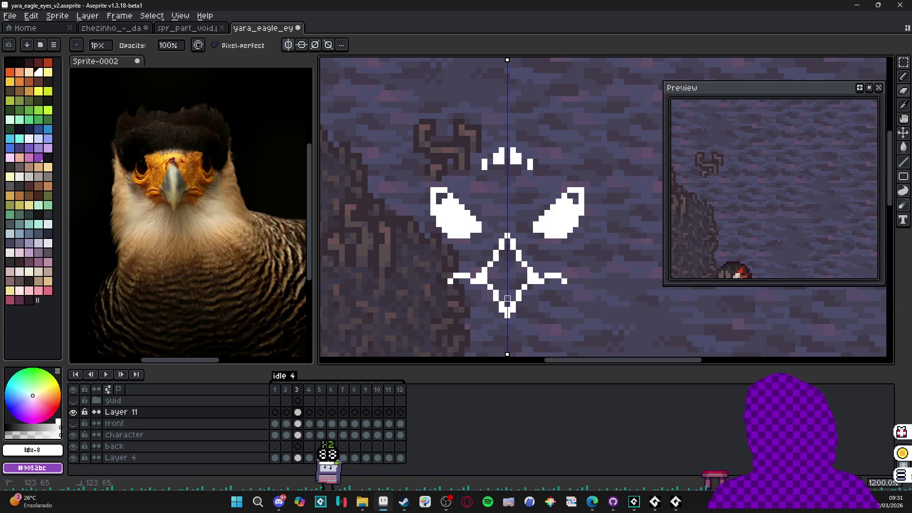
scroll(508, 298, down, 4)
scroll(510, 297, up, 4)
key(e)
key(b)
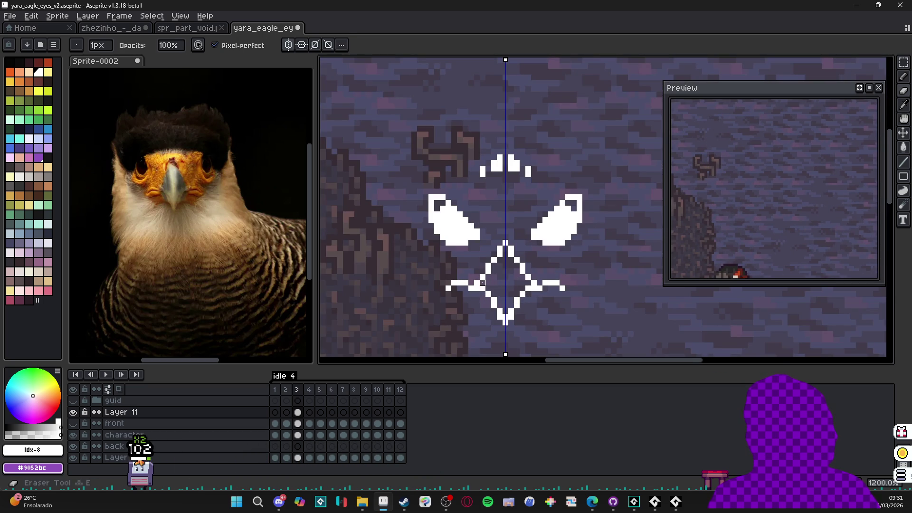
scroll(499, 295, down, 3)
scroll(500, 299, up, 2)
scroll(500, 300, up, 1)
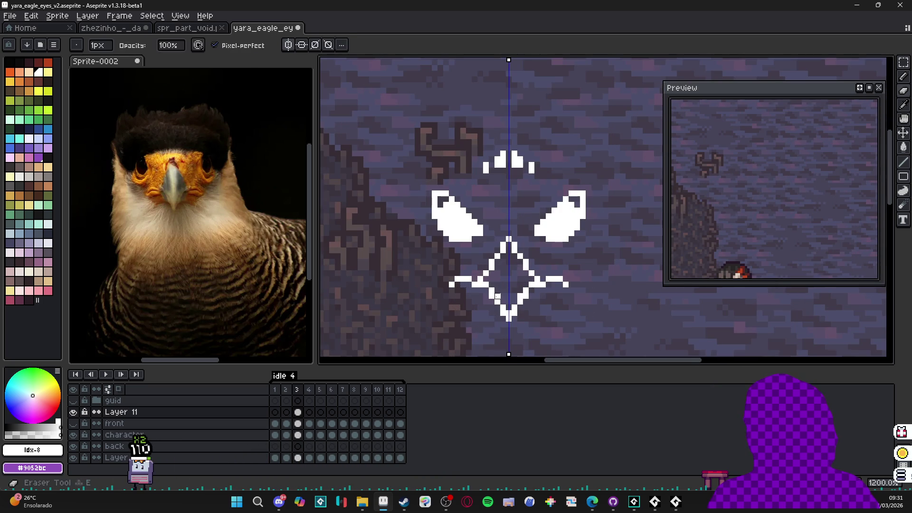
scroll(506, 308, down, 2)
scroll(509, 316, up, 1)
key(e)
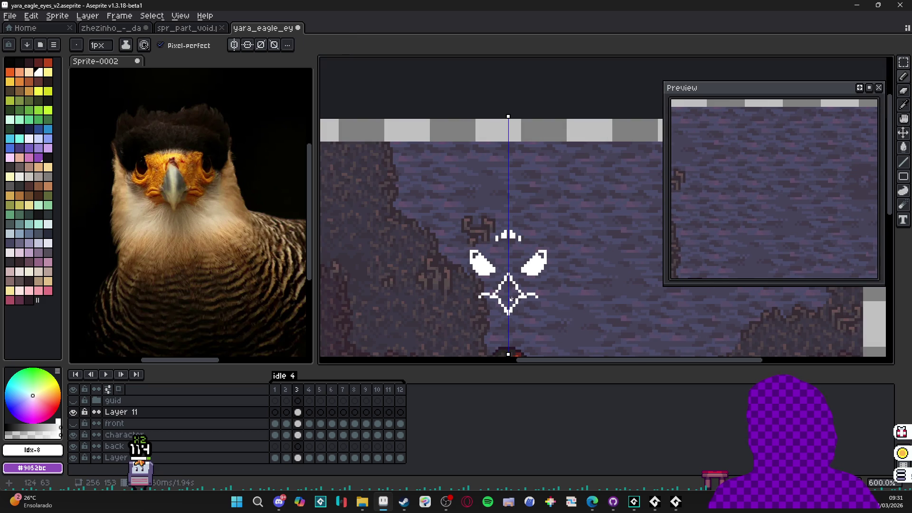
scroll(526, 305, down, 3)
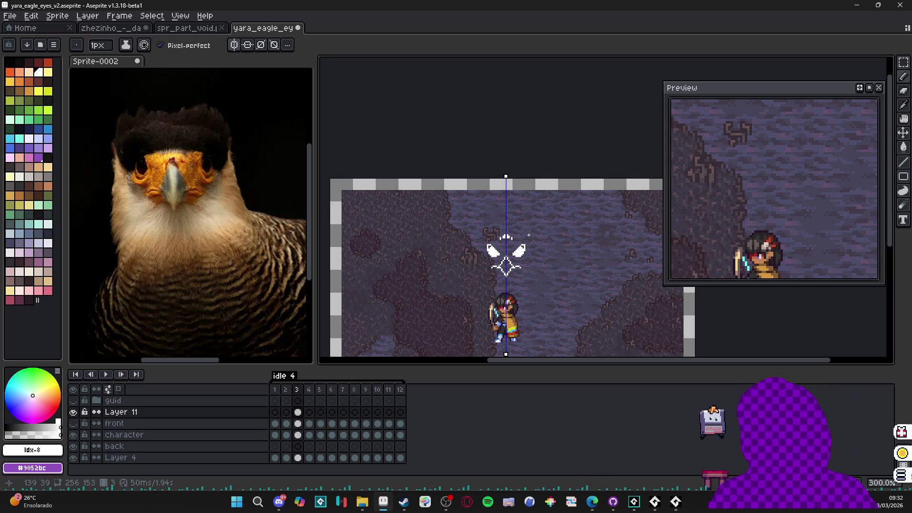
Step: Add mirrored short white lines under both eyes, plus a dot and side pixels
scroll(516, 265, up, 3)
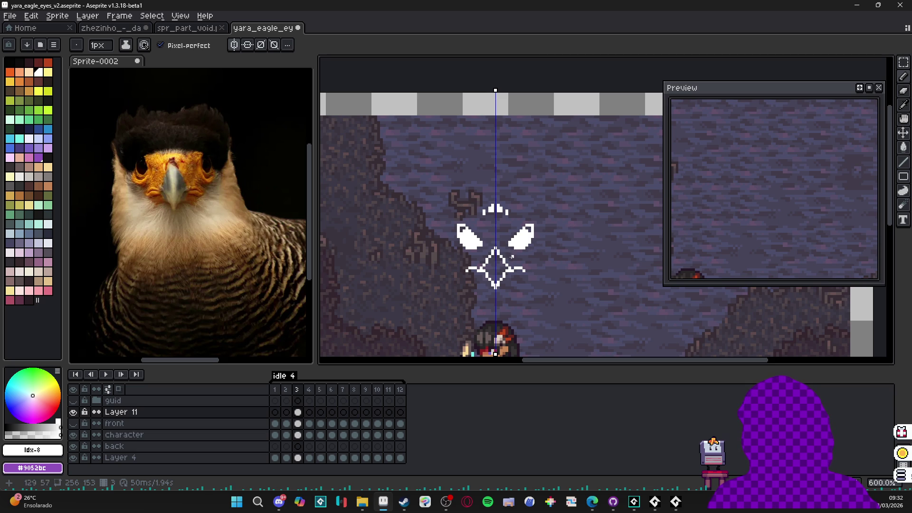
scroll(516, 251, up, 1)
drag(514, 255, 534, 257)
click(526, 258)
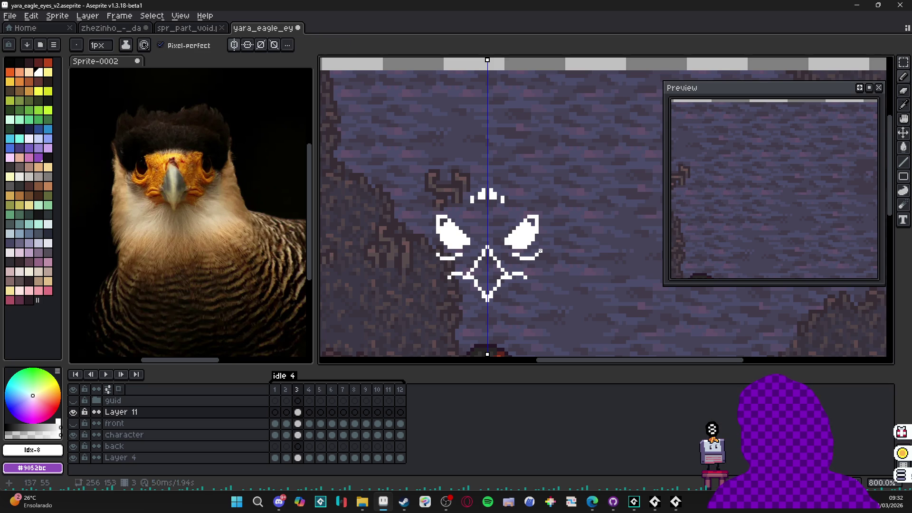
click(541, 251)
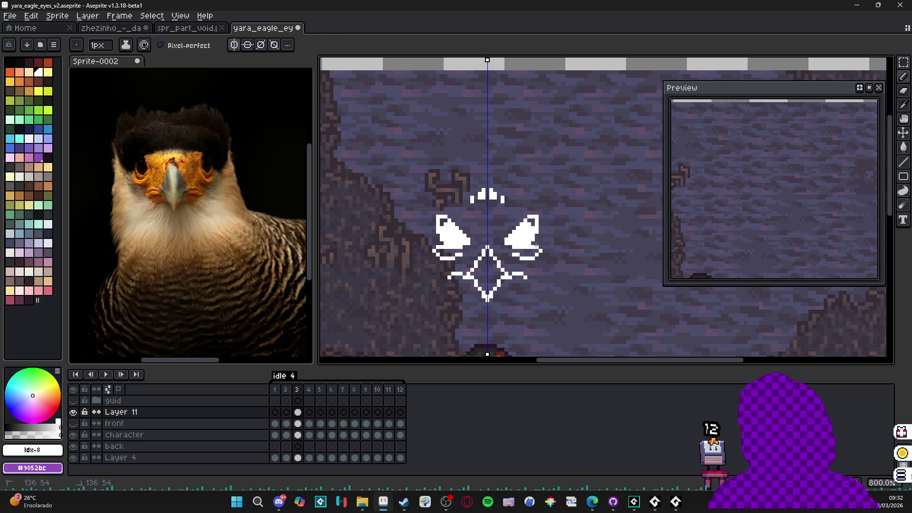
Step: Play the animation in the preview to check the eagle face over the scene
scroll(540, 244, down, 2)
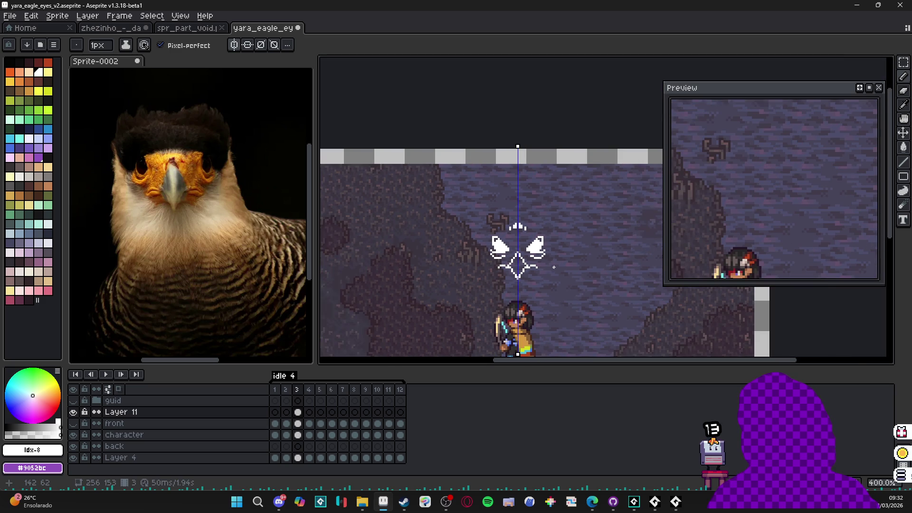
scroll(535, 259, up, 1)
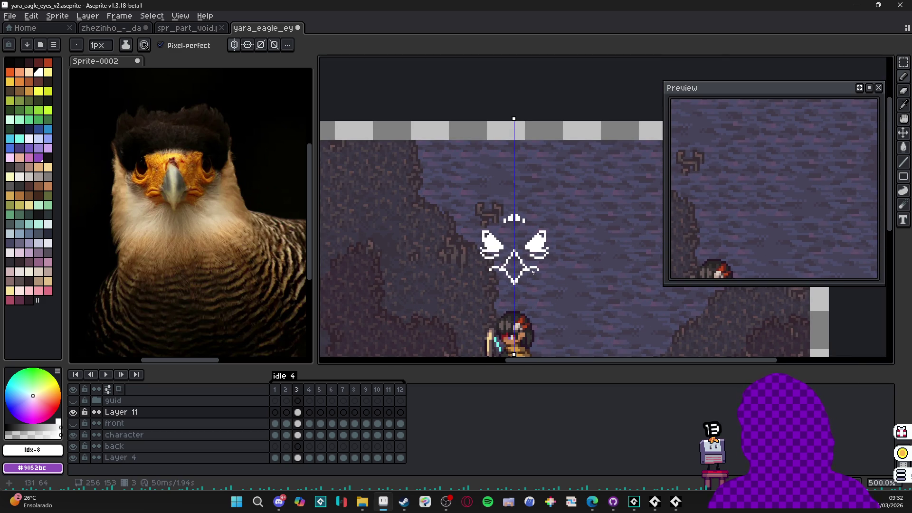
scroll(529, 269, up, 2)
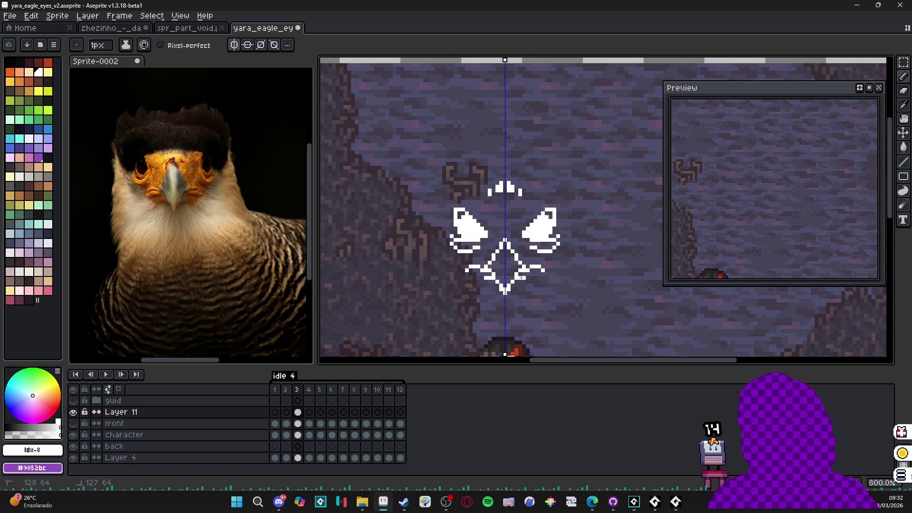
scroll(523, 277, down, 4)
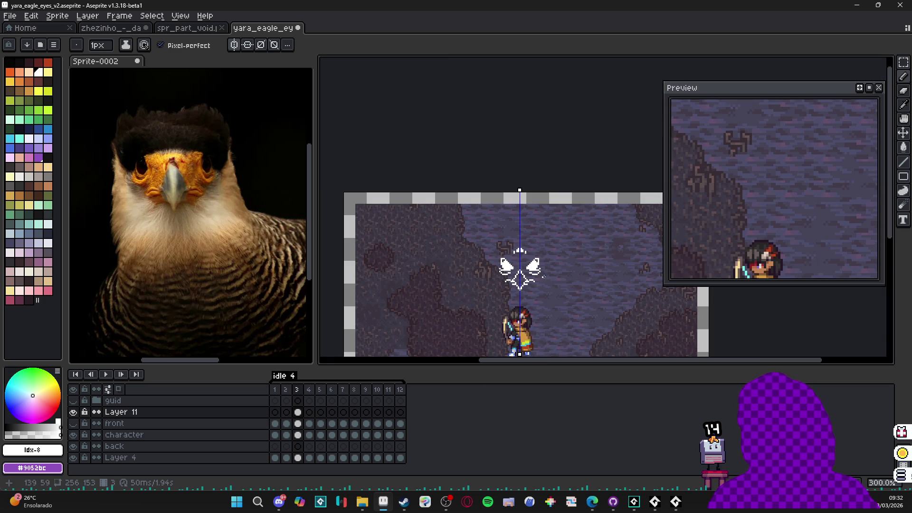
click(870, 88)
scroll(557, 261, up, 2)
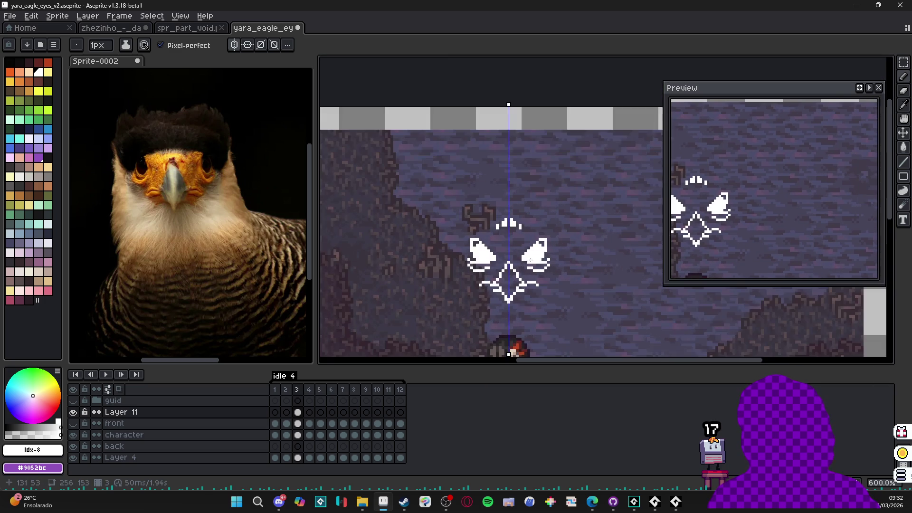
scroll(557, 261, down, 2)
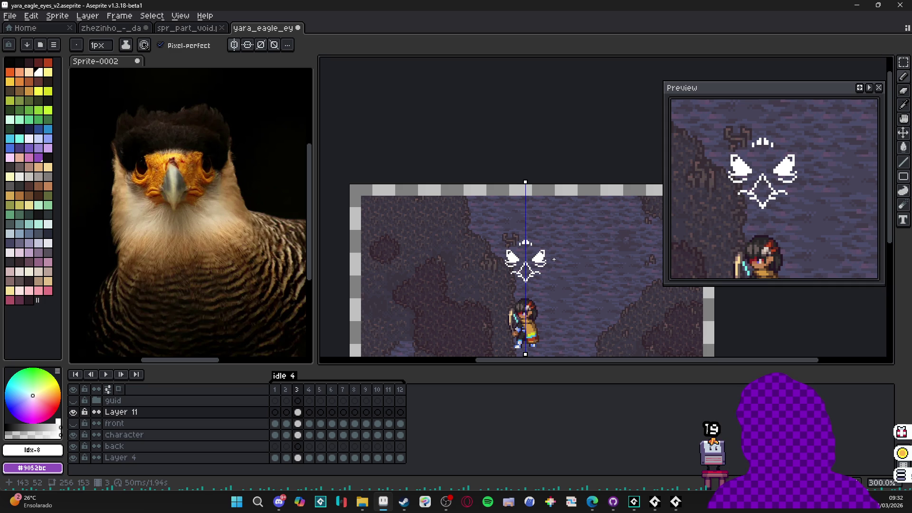
scroll(552, 259, up, 4)
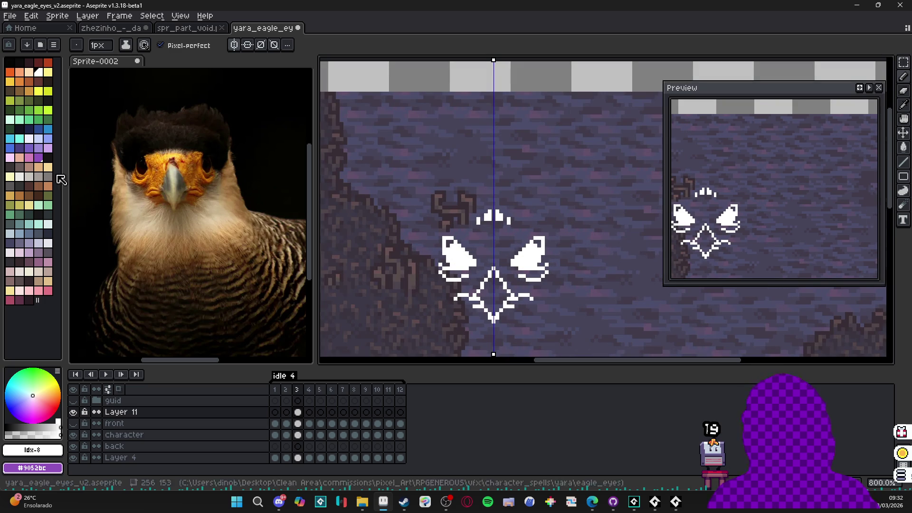
Step: With palette cyan, pencil a streak and pixels inside both mirrored eyes
click(15, 142)
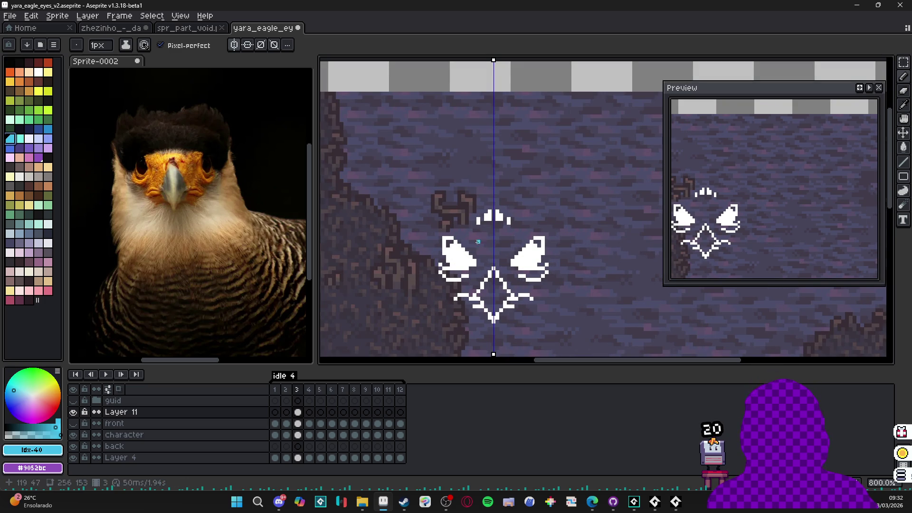
scroll(531, 253, up, 2)
drag(537, 242, 514, 265)
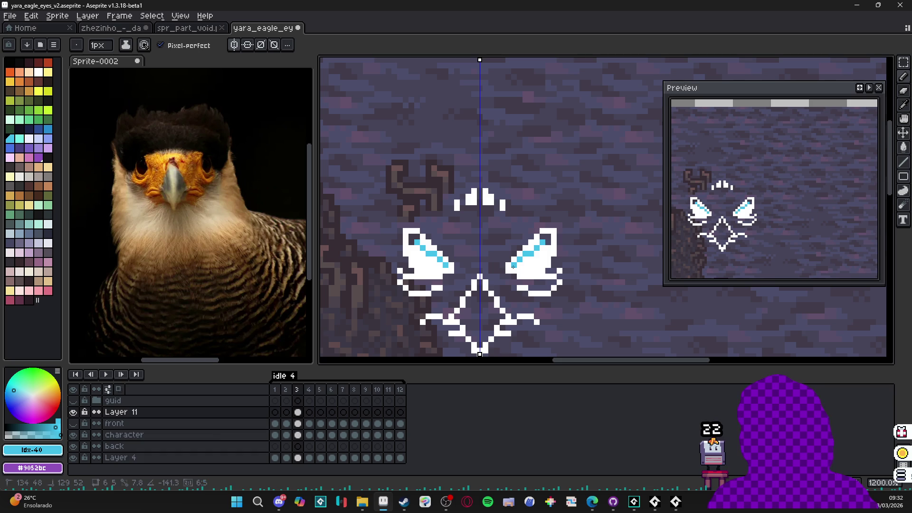
click(521, 270)
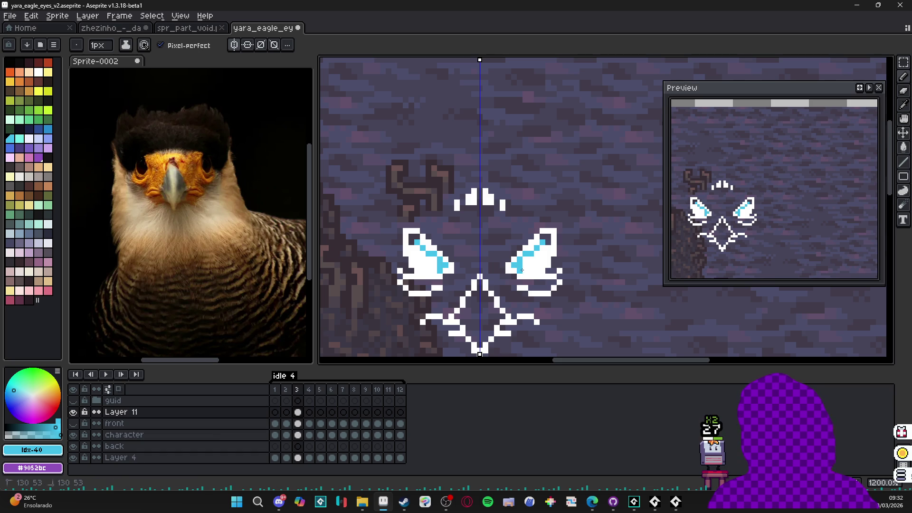
click(541, 266)
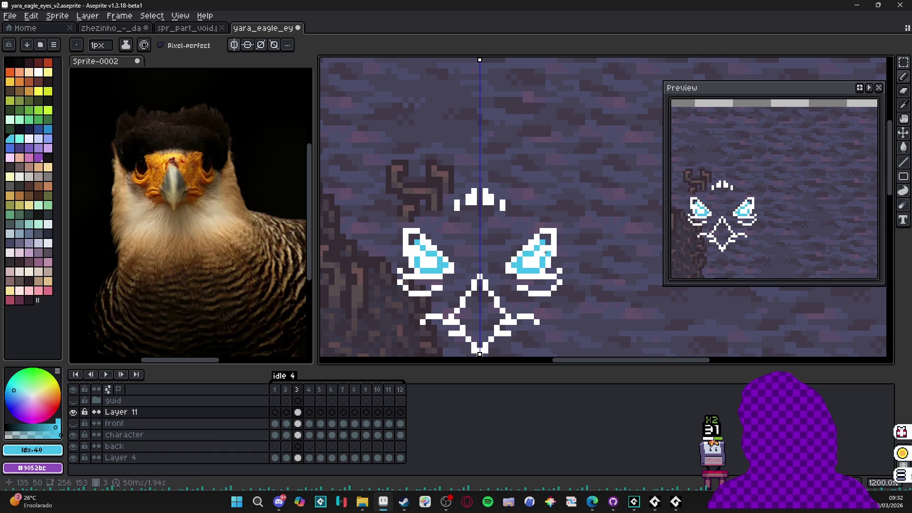
Step: Fill the remaining eye interiors with cyan, leaving the white outlines
key(w)
scroll(546, 254, down, 4)
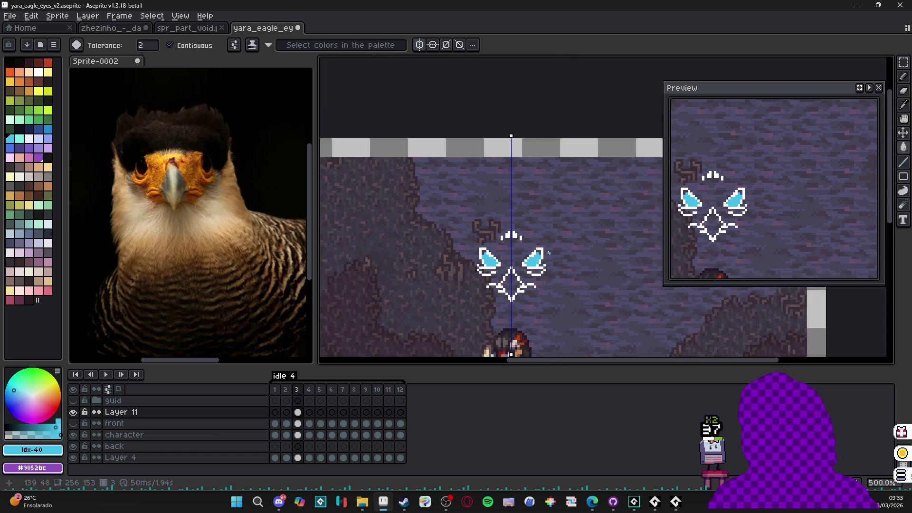
key(b)
scroll(535, 274, down, 2)
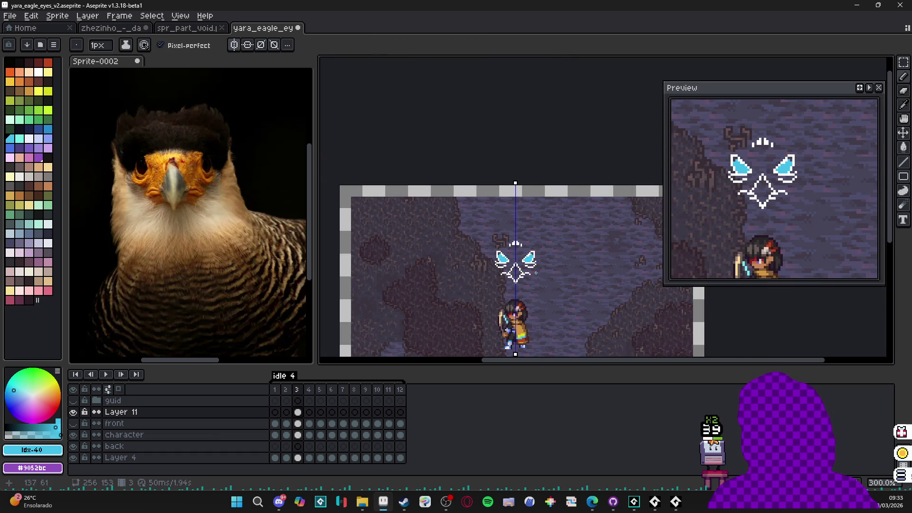
scroll(517, 275, up, 4)
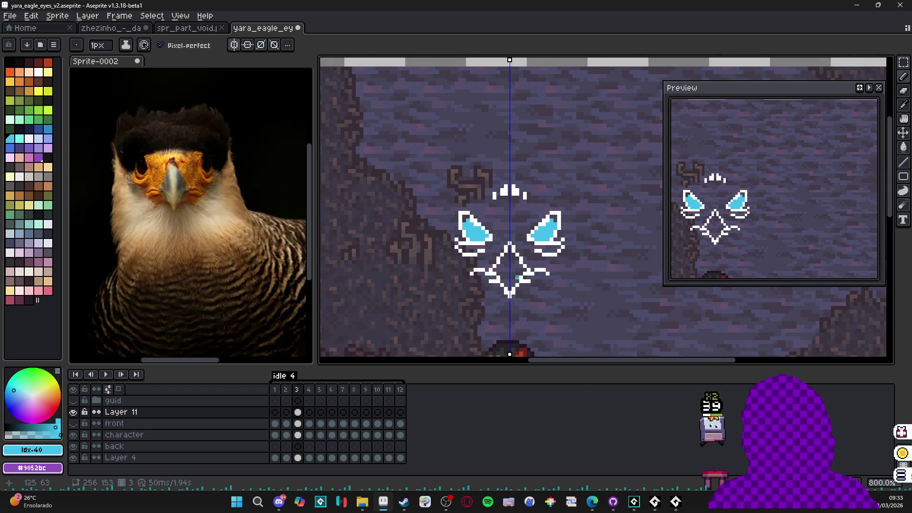
scroll(514, 258, up, 2)
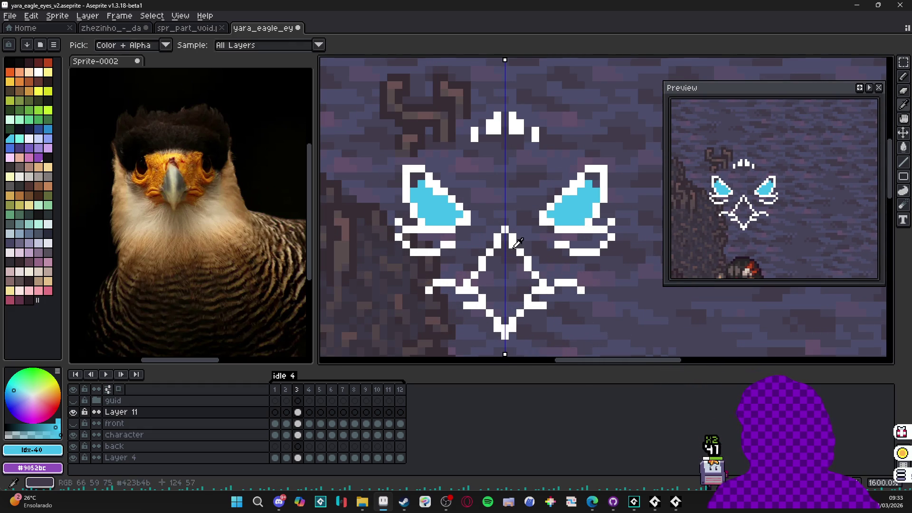
Step: Sample white from the drawing and return to pixel-perfect pencil drawing
alt+click(520, 261)
scroll(527, 264, down, 4)
scroll(524, 253, up, 3)
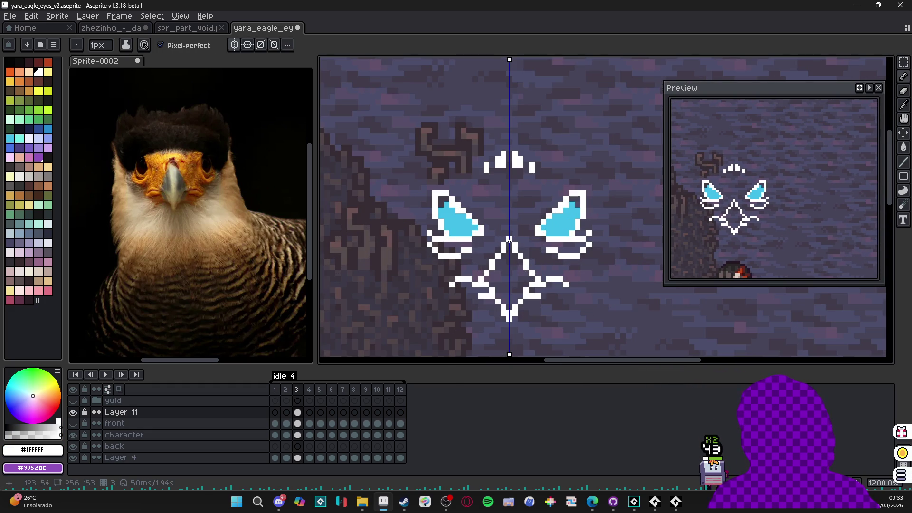
scroll(520, 240, down, 5)
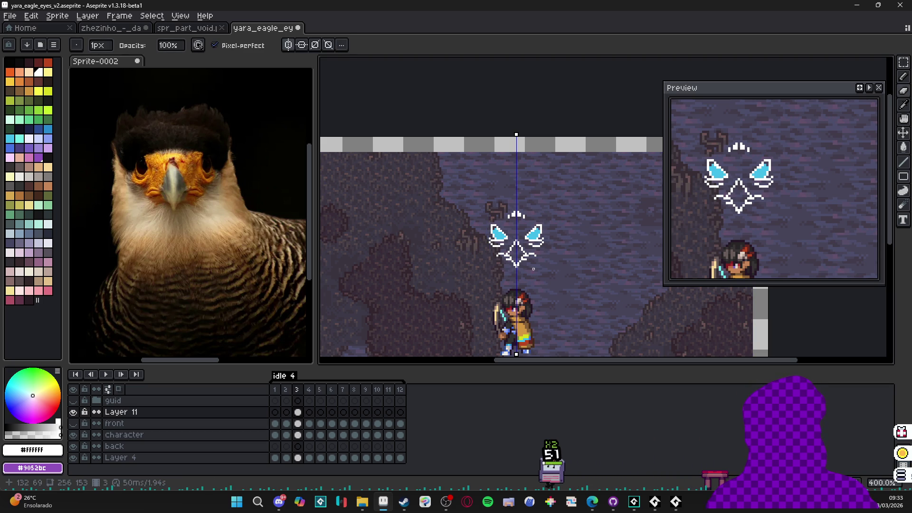
key(e)
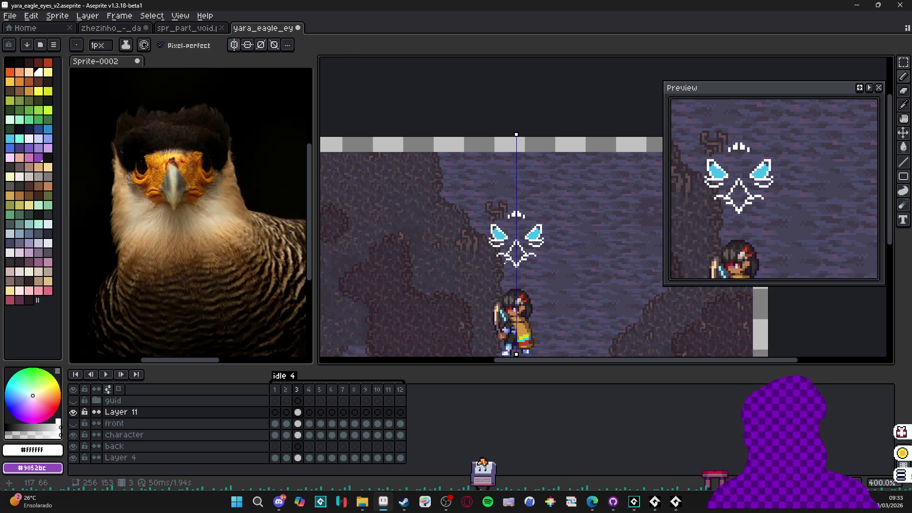
scroll(512, 249, up, 8)
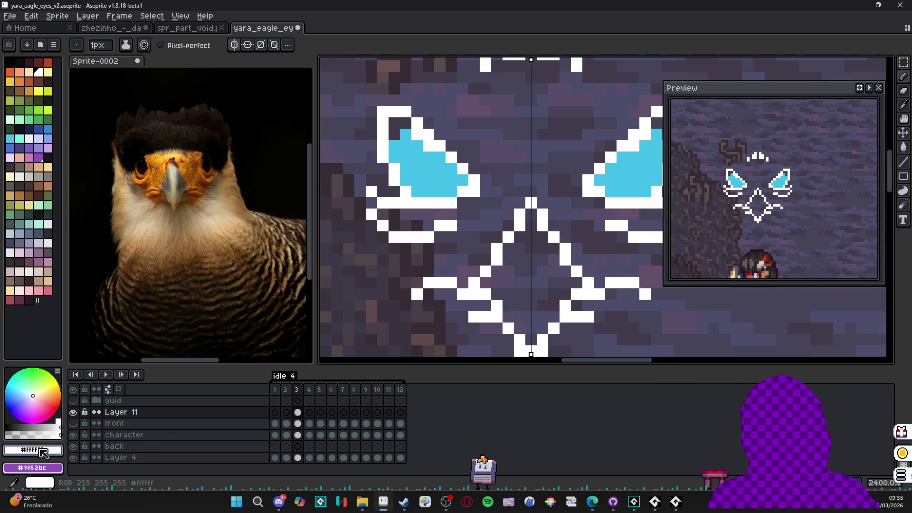
Step: Lower the white's alpha and add faint pixels on the diamond beak's corners and sides
click(29, 434)
click(509, 225)
click(554, 225)
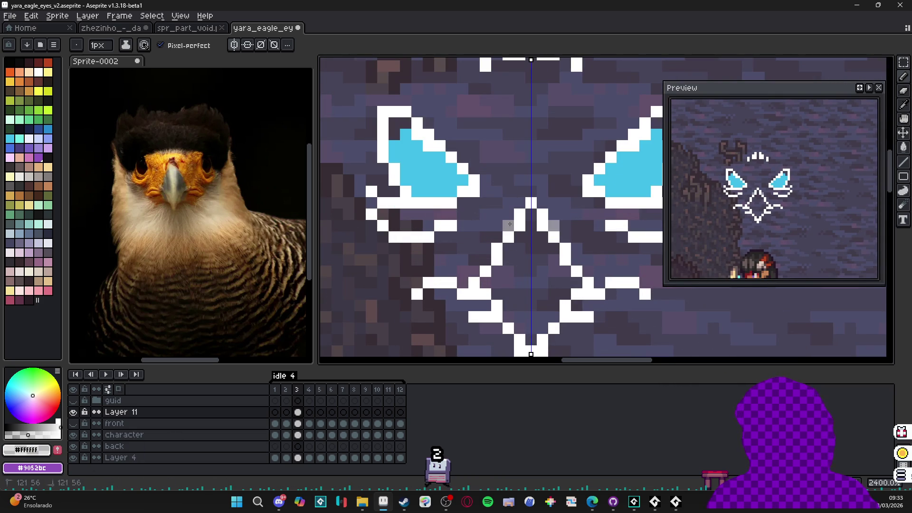
click(577, 259)
click(485, 260)
scroll(542, 271, down, 4)
scroll(532, 266, up, 4)
click(626, 275)
click(489, 275)
scroll(451, 290, down, 4)
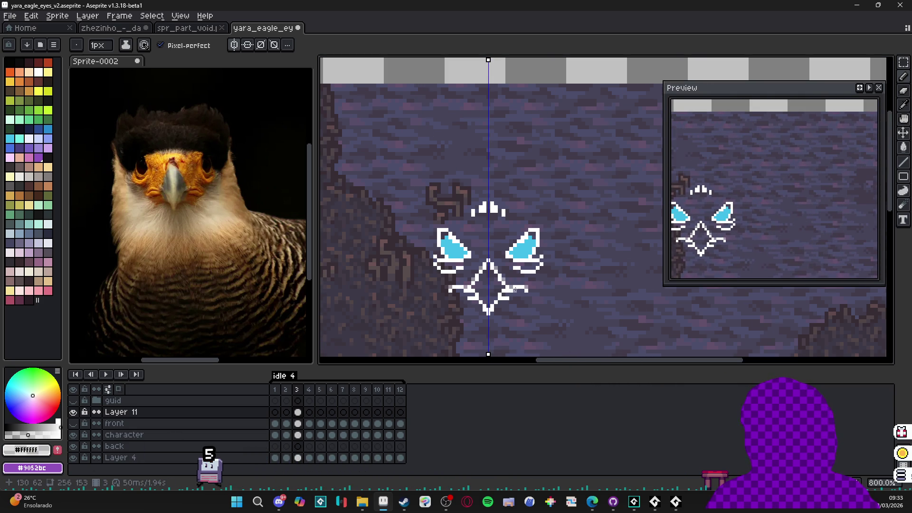
scroll(519, 279, up, 3)
Step: Add a faint white pixel beside the eye outline, then bring Steam forward
click(550, 262)
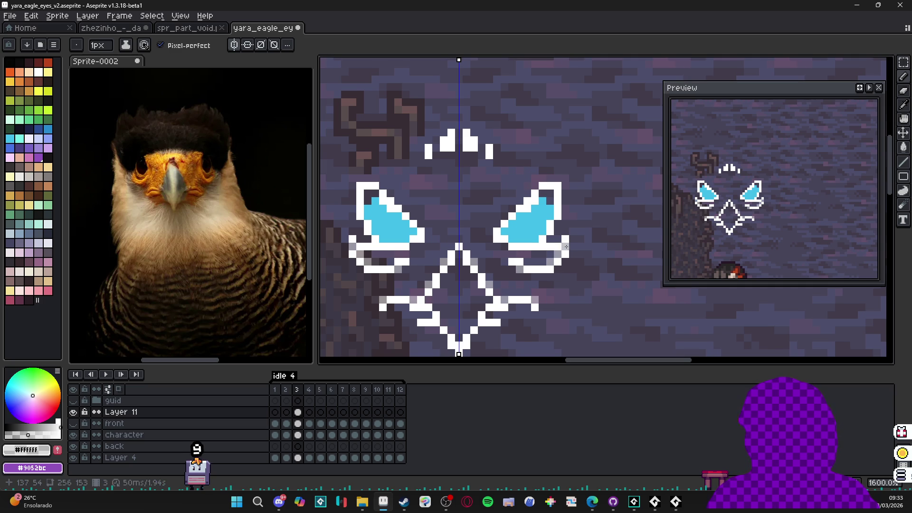
scroll(543, 304, down, 5)
scroll(544, 308, down, 2)
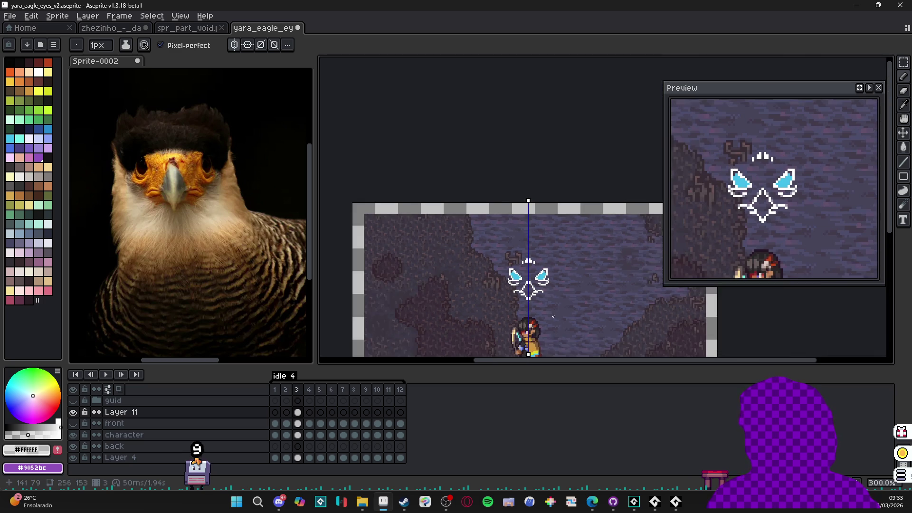
scroll(545, 307, up, 4)
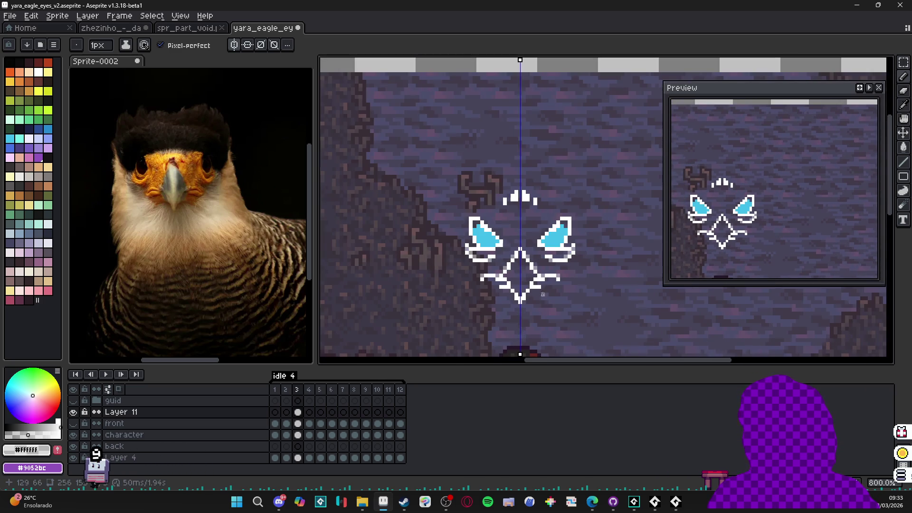
click(404, 501)
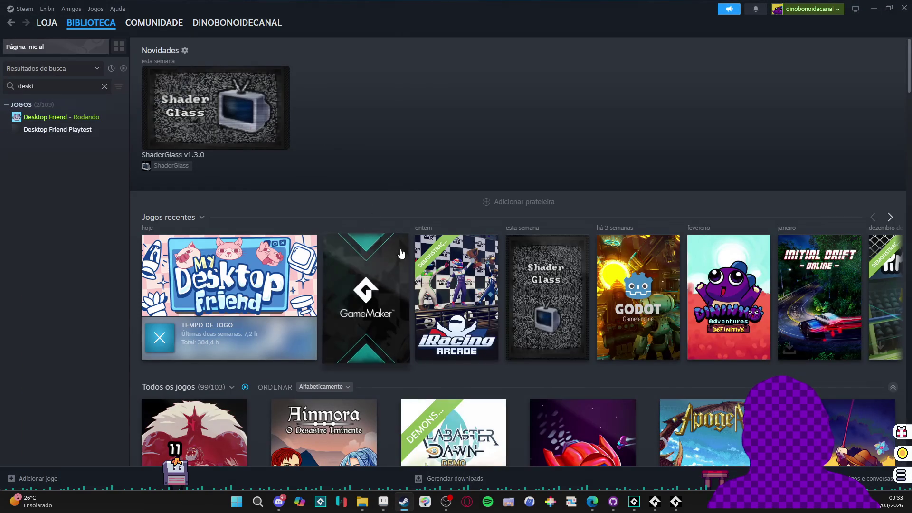
Step: Open the iRacing Arcade game page from Recent Games, then minimise Steam
click(469, 304)
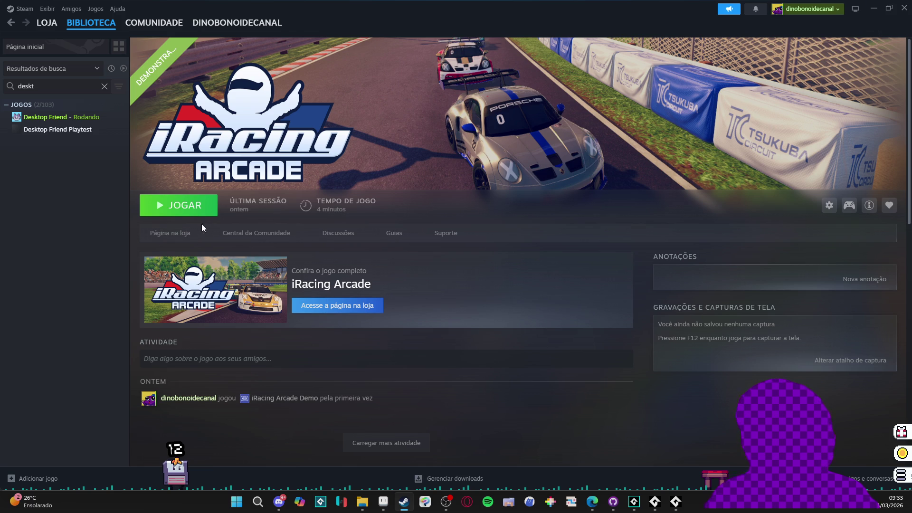
click(874, 8)
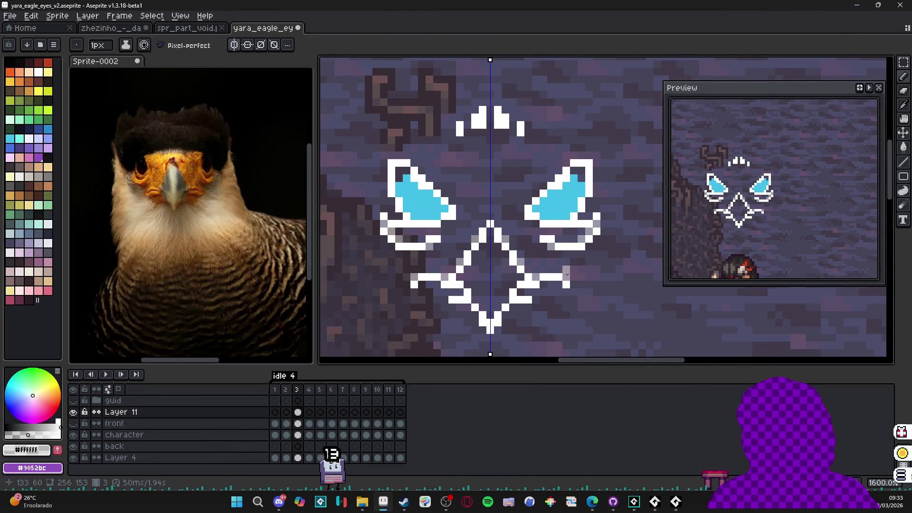
scroll(572, 287, down, 4)
drag(552, 281, 516, 280)
scroll(515, 217, up, 4)
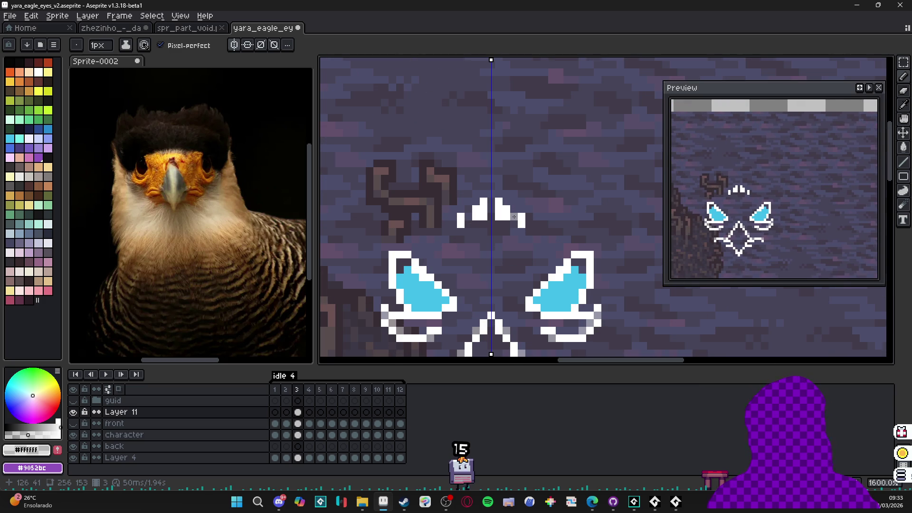
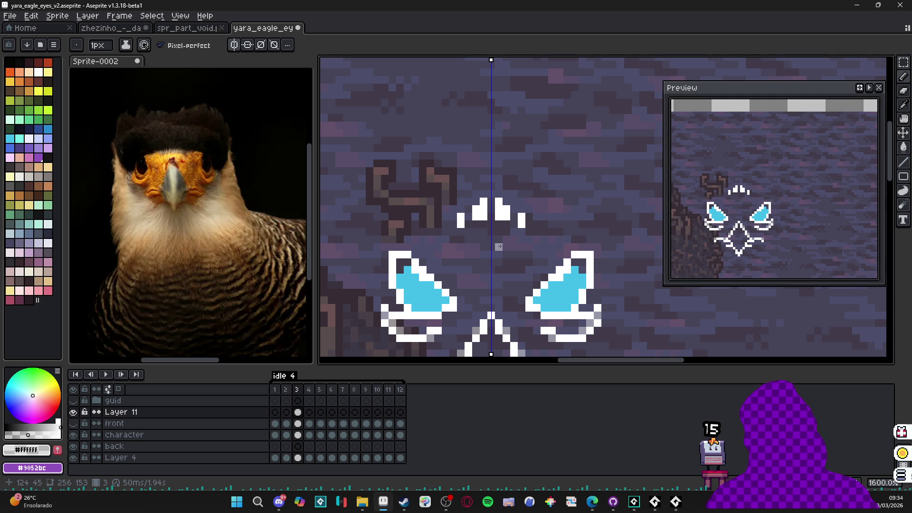
Step: Switch from Aseprite to Steam and open the iRacing Arcade store page
scroll(498, 247, down, 3)
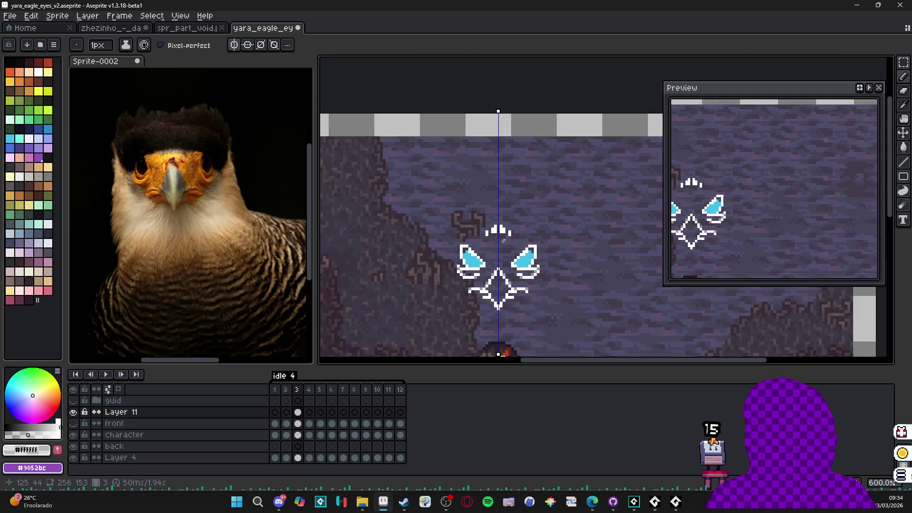
scroll(497, 281, up, 3)
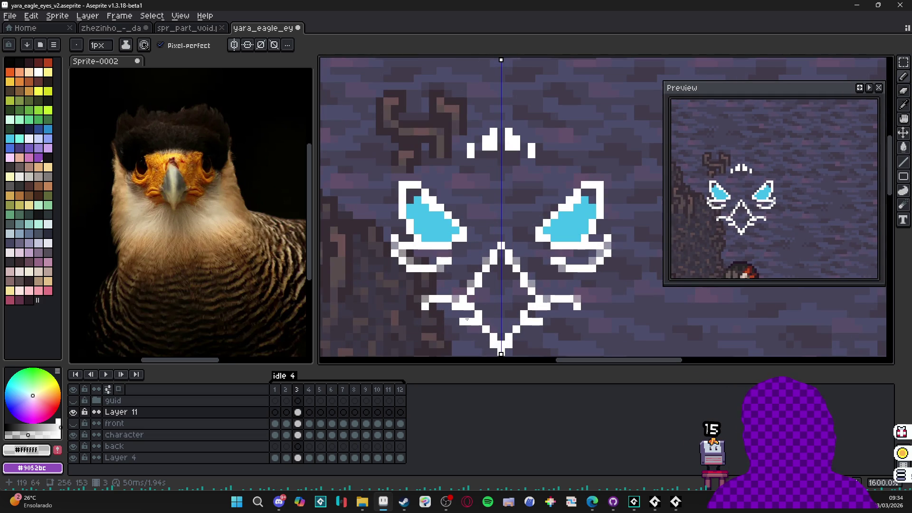
scroll(523, 320, down, 3)
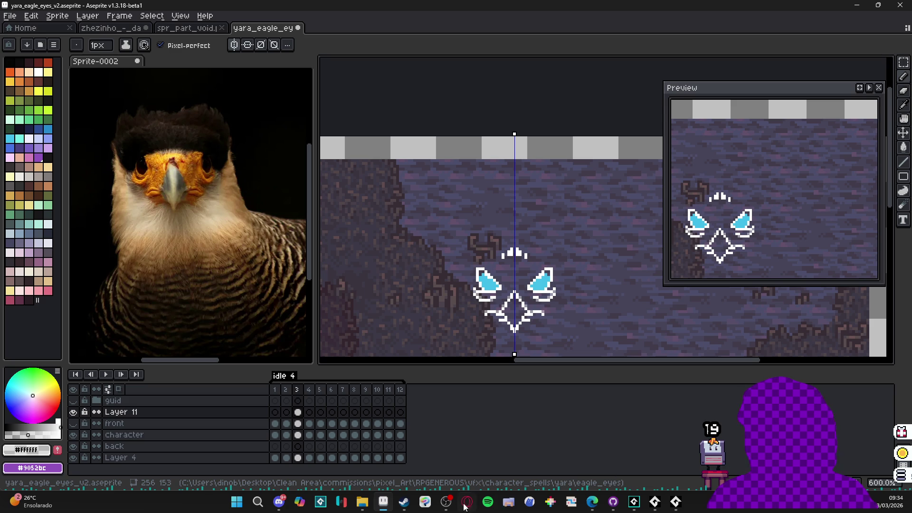
click(404, 502)
click(185, 239)
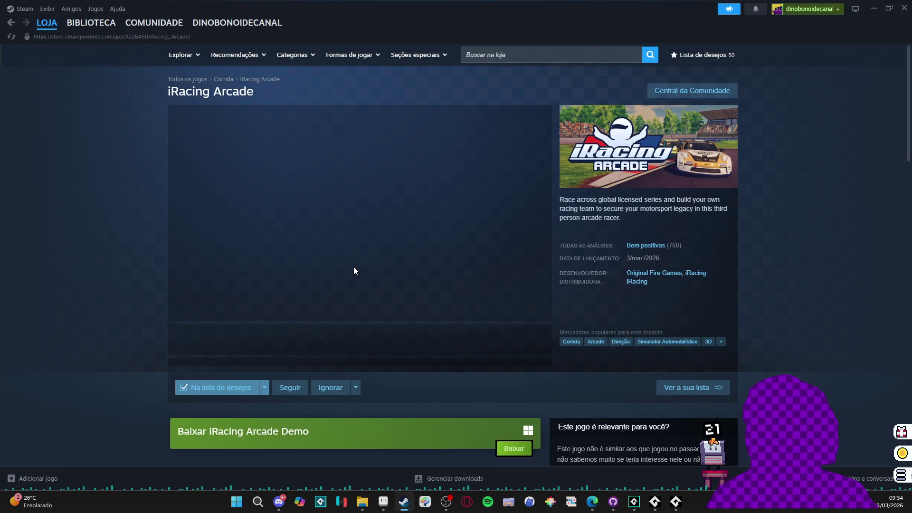
Step: Stop the trailer and browse the iRacing Arcade screenshots, including the fourth and fifth
scroll(285, 231, down, 3)
click(309, 197)
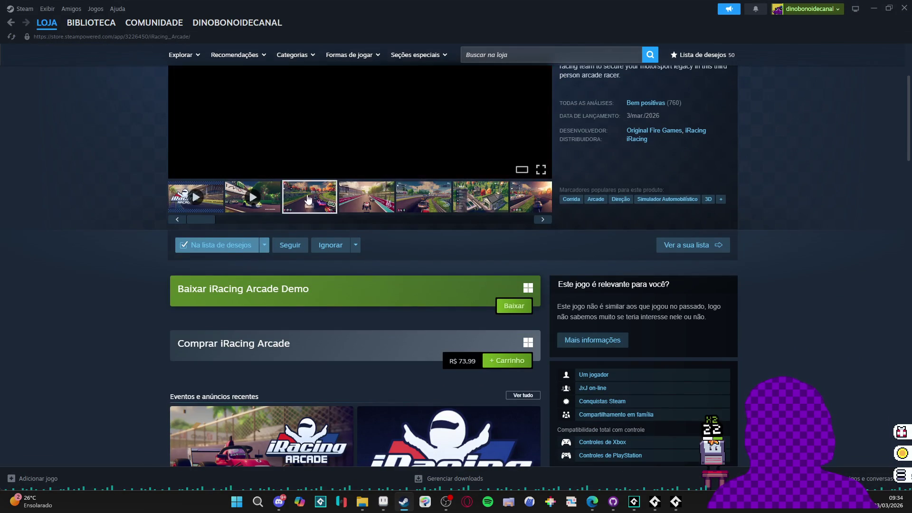
click(367, 197)
scroll(368, 261, up, 2)
click(410, 302)
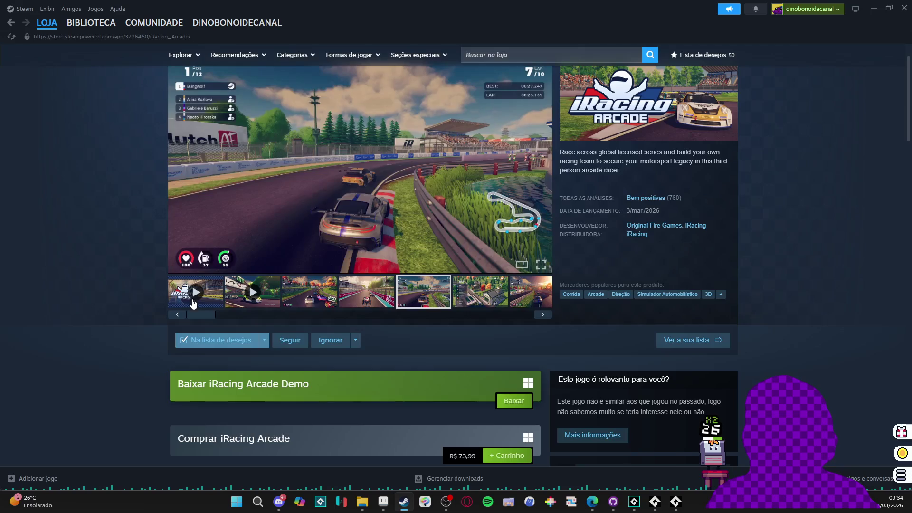
Step: Scroll through the store page, then minimize Steam to return to Aseprite
scroll(105, 261, down, 10)
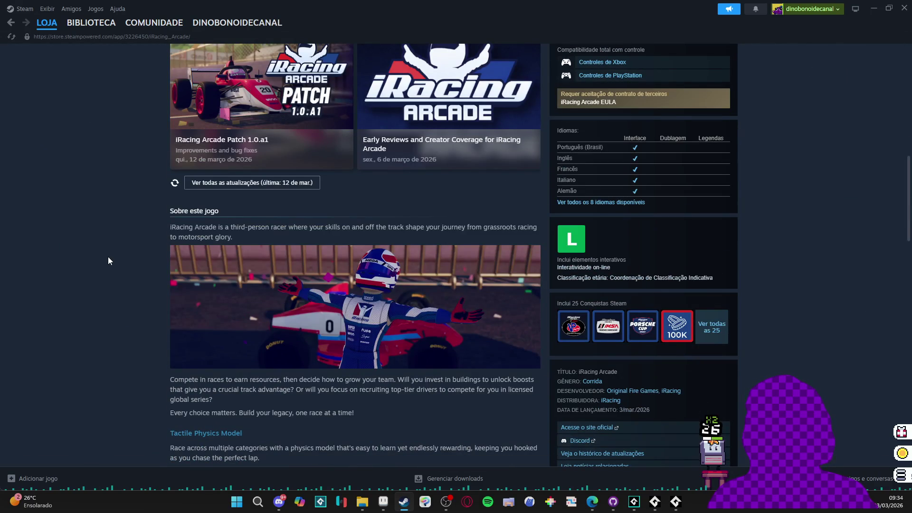
scroll(108, 257, down, 12)
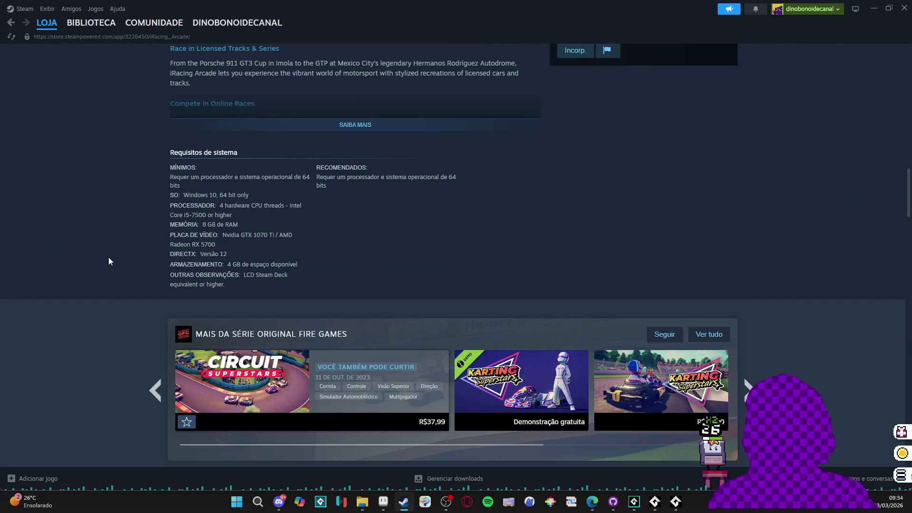
scroll(108, 258, up, 20)
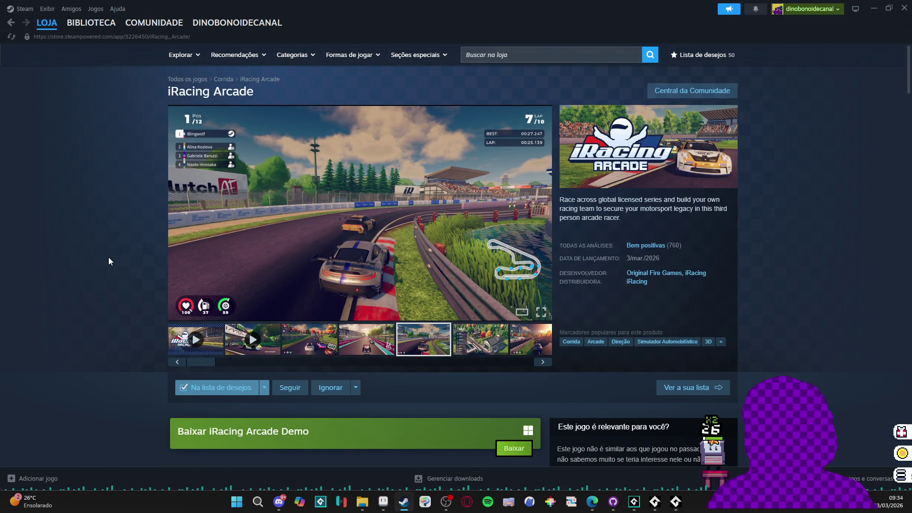
scroll(109, 257, down, 4)
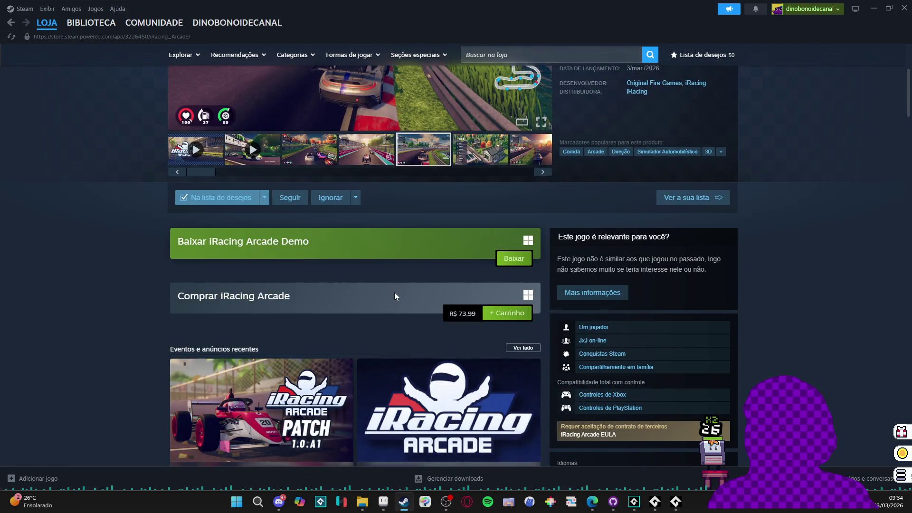
scroll(395, 292, up, 4)
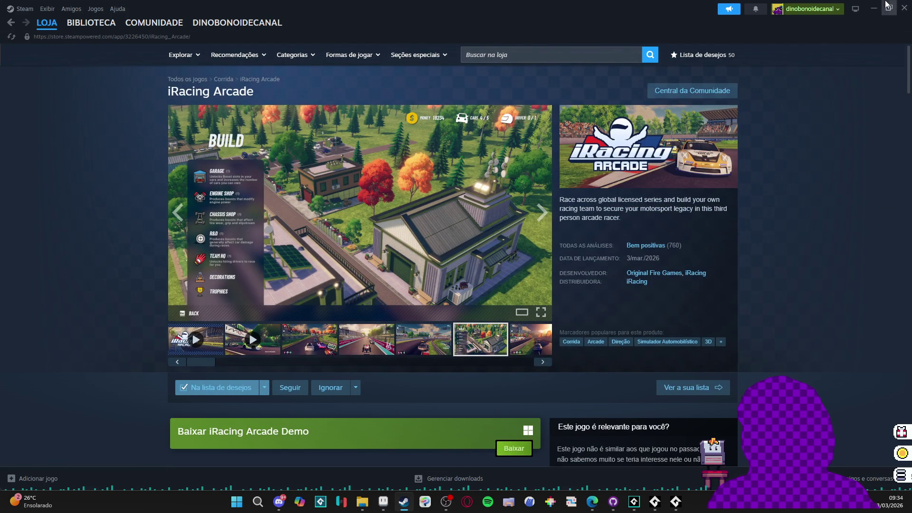
click(890, 5)
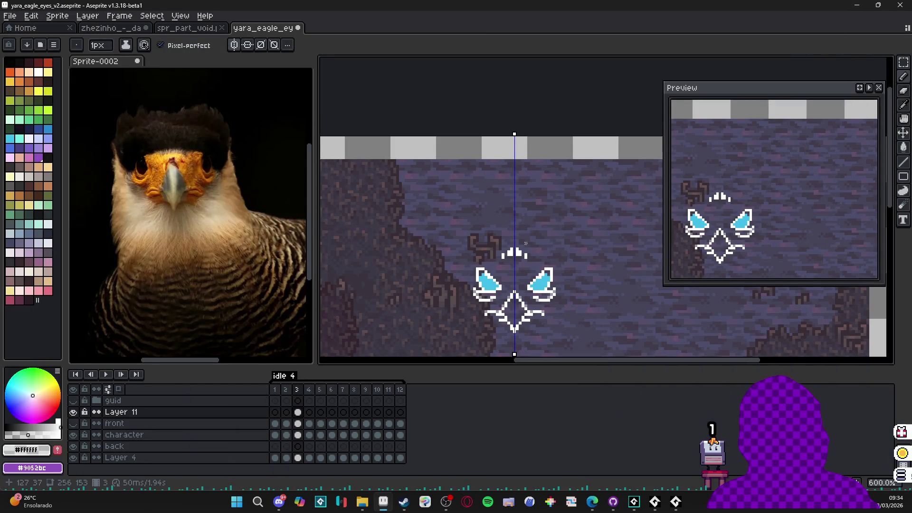
Step: Erase the white marks above the eagle's eyes on frame 3
scroll(531, 235, up, 3)
key(v)
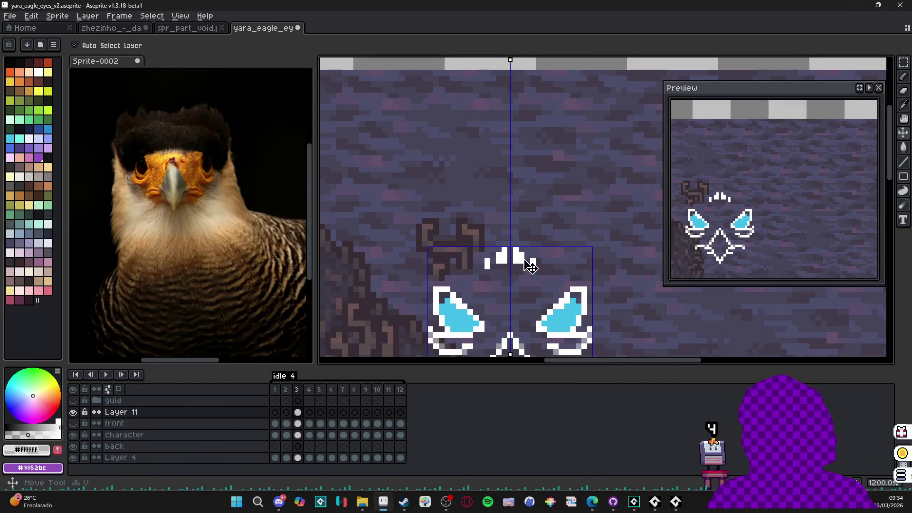
key(e)
drag(501, 257, 519, 252)
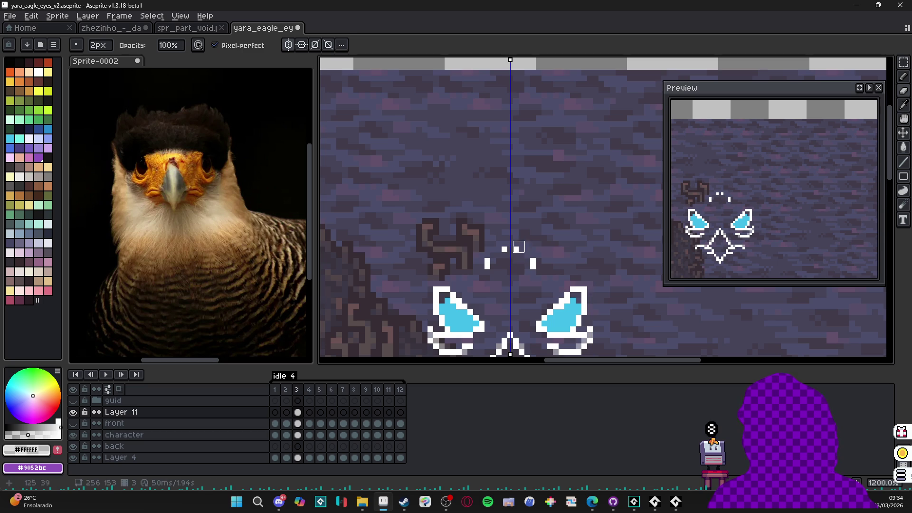
click(519, 247)
Step: Draw mirrored grey pixels above the eyes, then sample the eye's cyan colour
key(b)
click(519, 264)
click(517, 255)
click(534, 263)
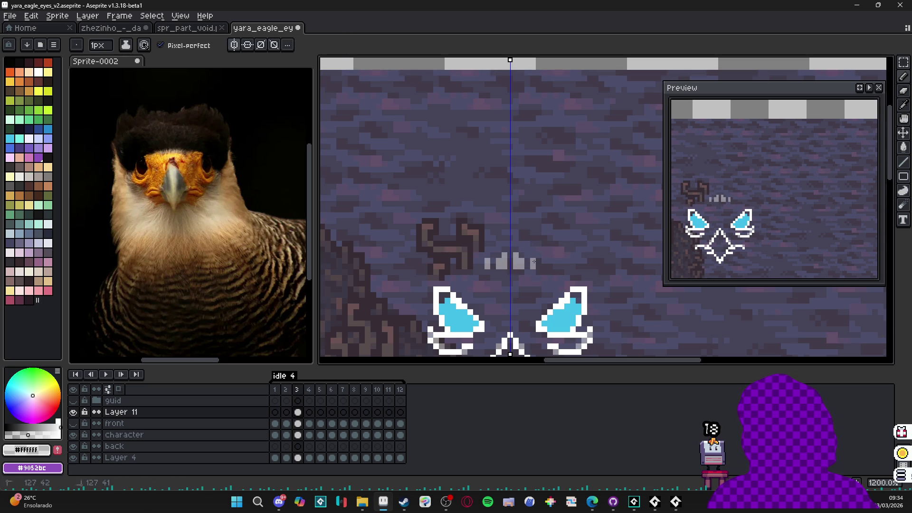
scroll(534, 261, down, 4)
scroll(542, 282, down, 1)
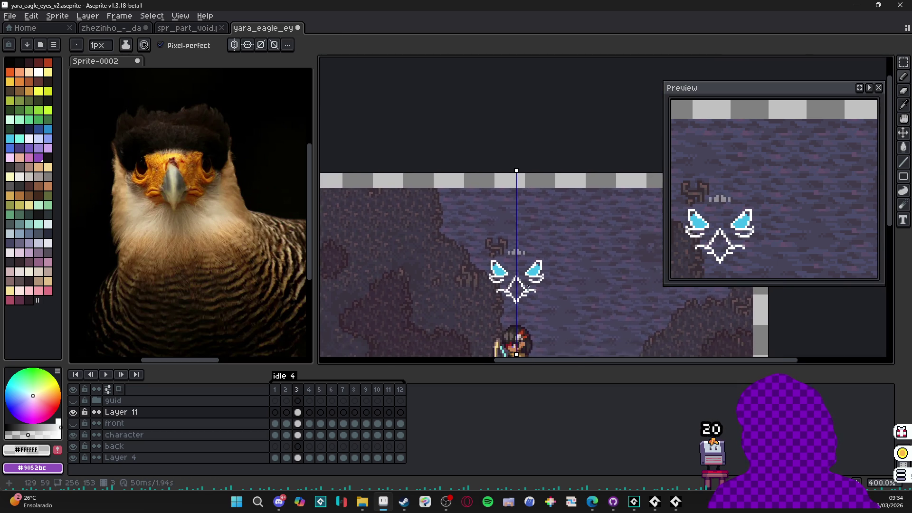
scroll(533, 305, up, 8)
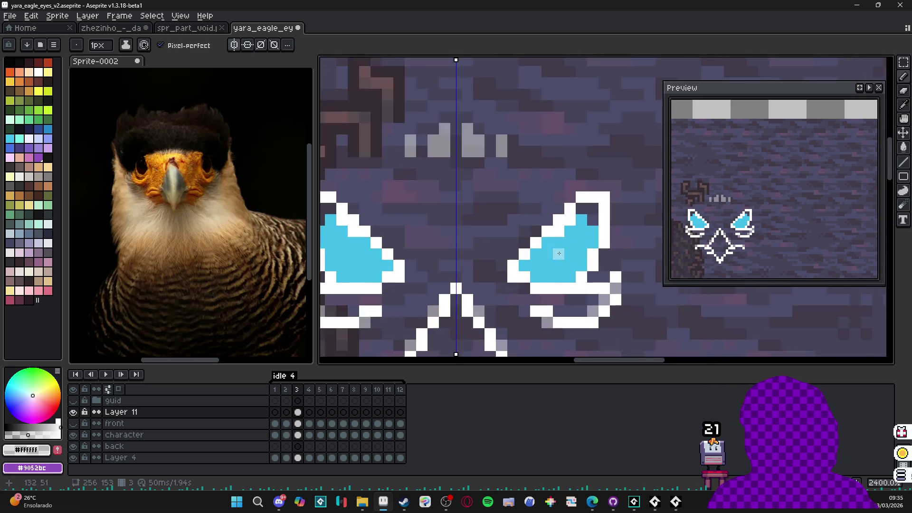
alt+click(563, 243)
scroll(561, 243, down, 5)
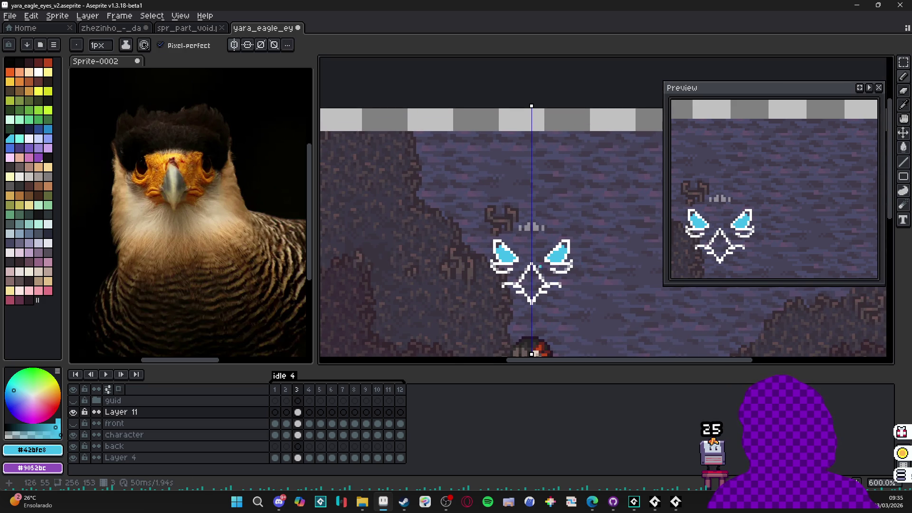
Step: Sample a lighter blue from the eye and add a highlight at the eye's corner
scroll(520, 284, down, 3)
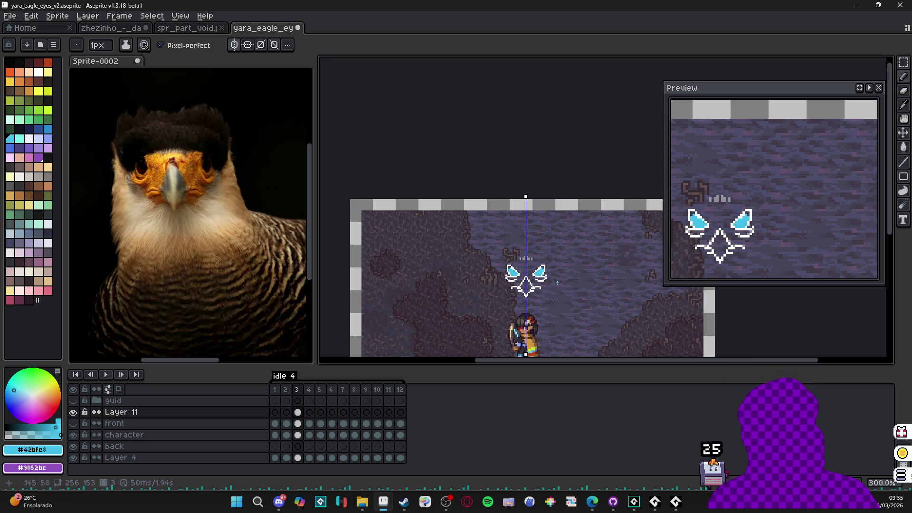
scroll(513, 271, up, 7)
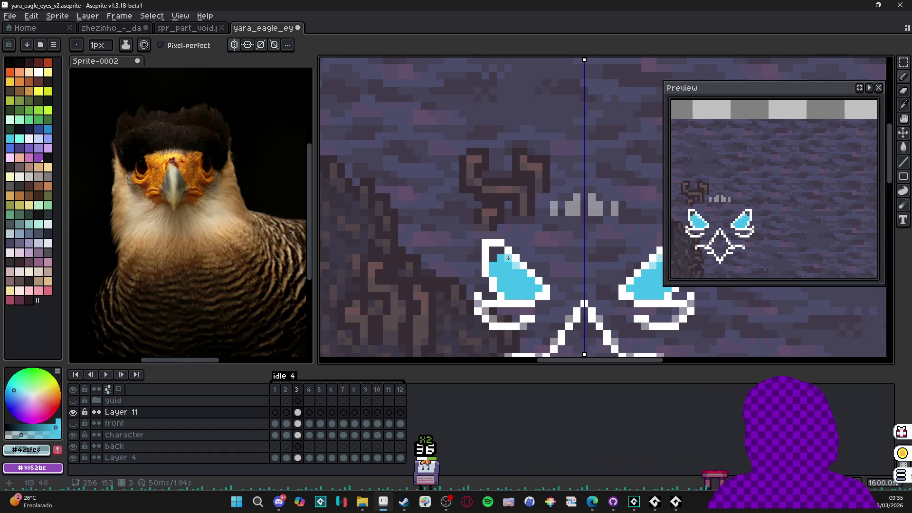
scroll(510, 307, down, 4)
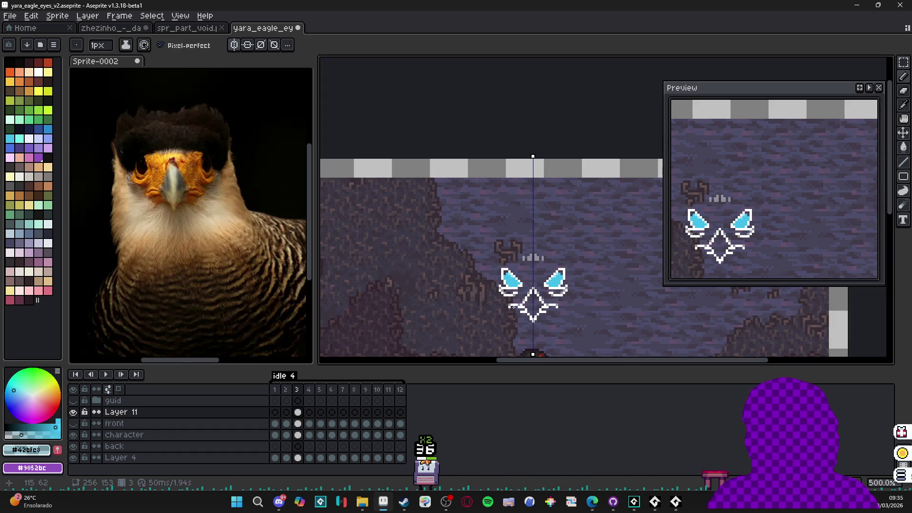
scroll(516, 293, up, 4)
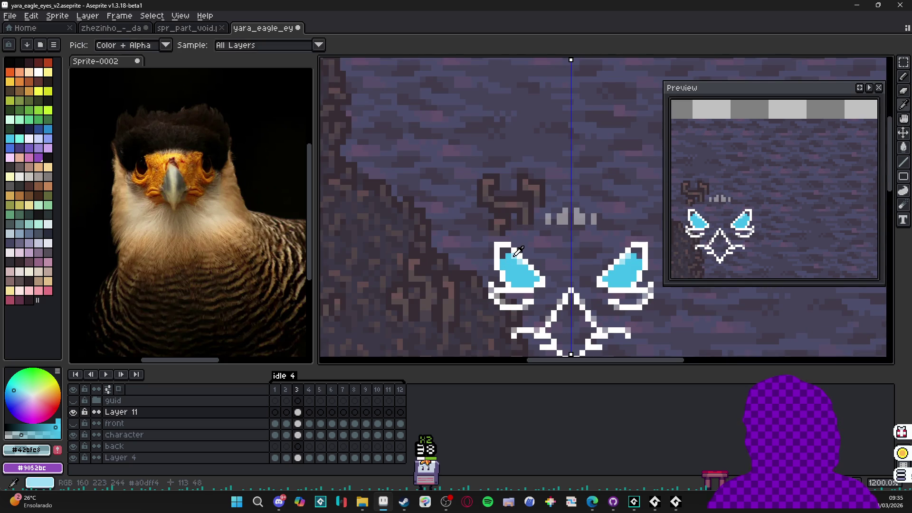
alt+click(517, 256)
click(498, 239)
Step: Recentre on the eagle face and set the eyedropper's Sample option to Current Layer
scroll(497, 238, down, 5)
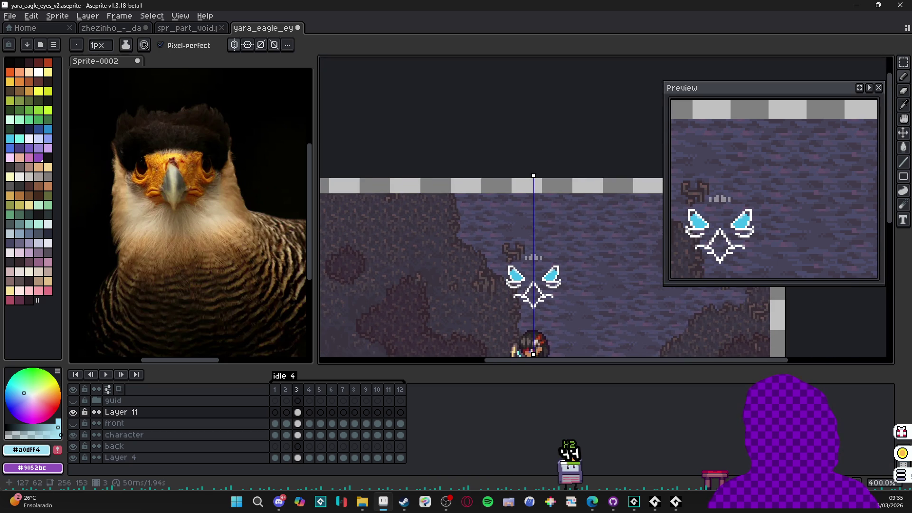
drag(539, 293, 533, 289)
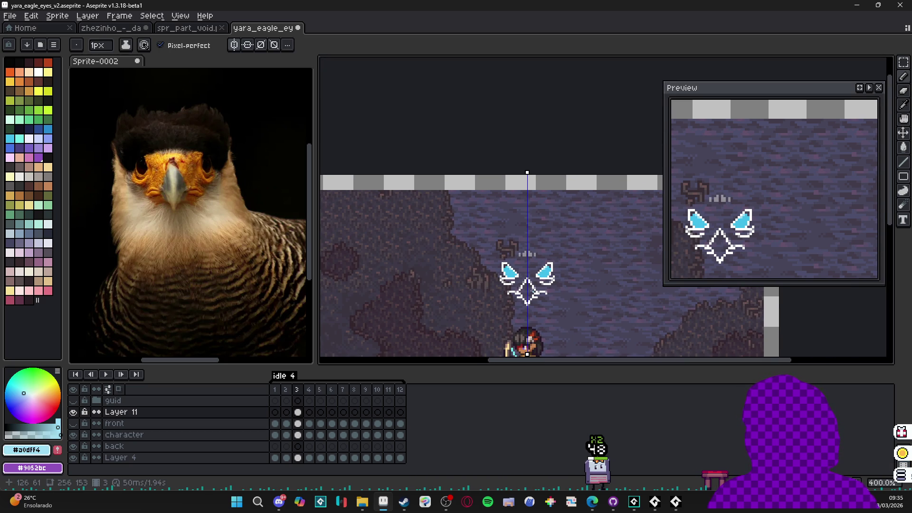
scroll(527, 302, up, 5)
scroll(524, 300, down, 3)
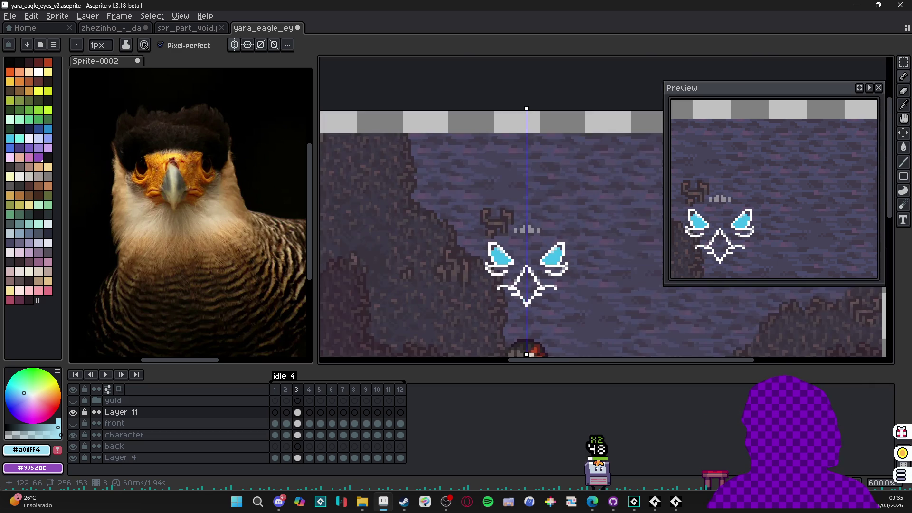
scroll(523, 297, up, 4)
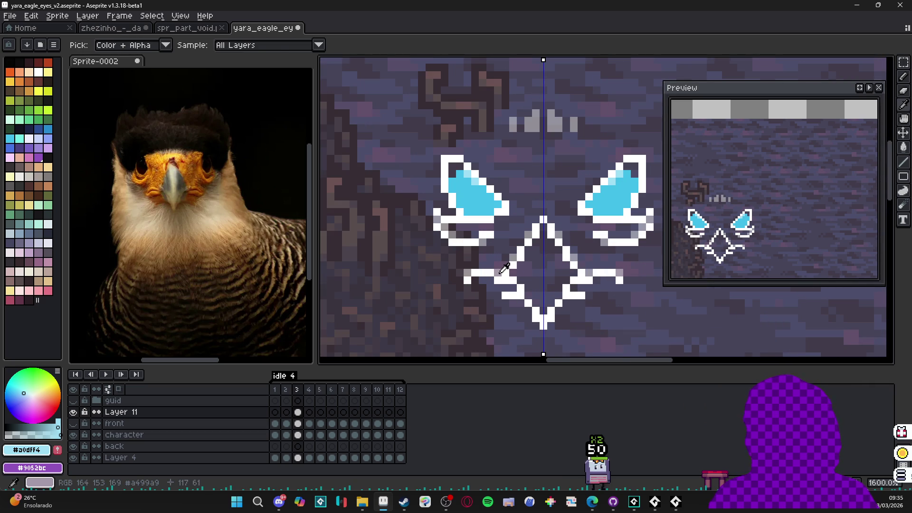
alt+click(505, 269)
key(i)
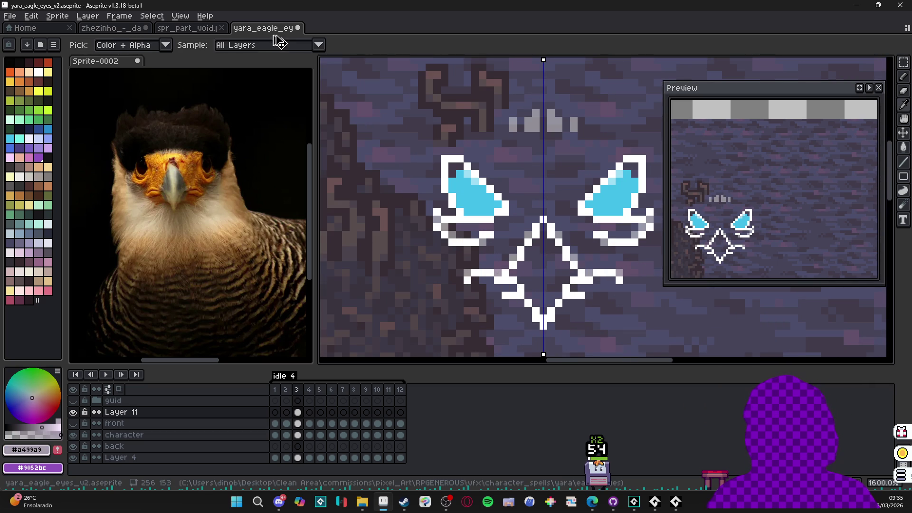
click(283, 45)
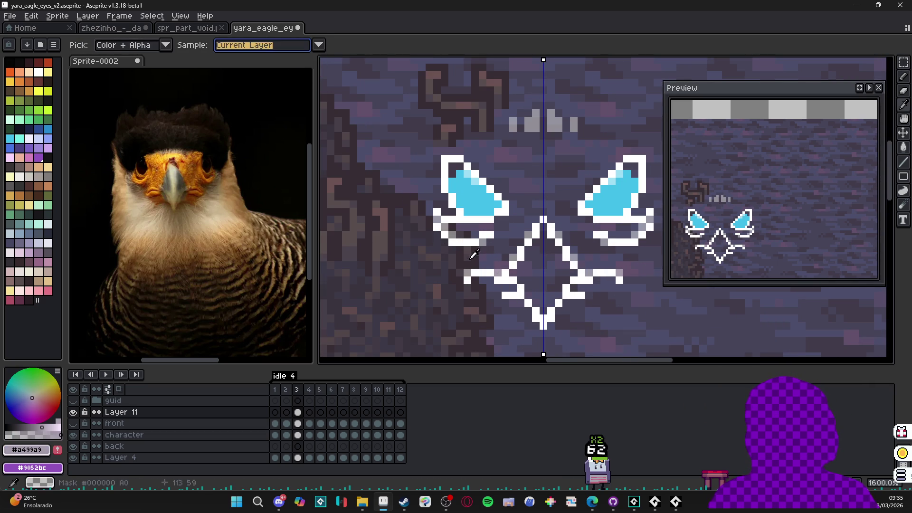
alt+click(496, 276)
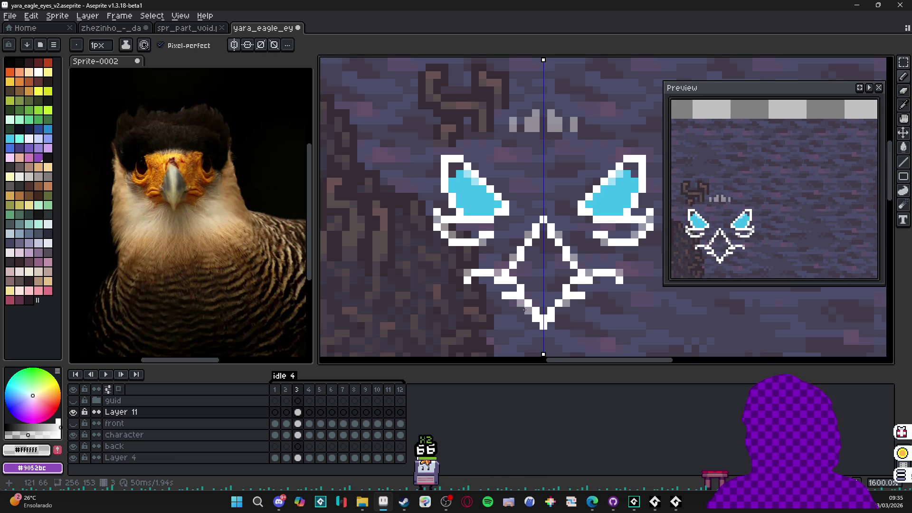
Step: Review the sprite, then copy Layer 11's frame-3 eagle-face cel into frame 4
scroll(521, 309, down, 4)
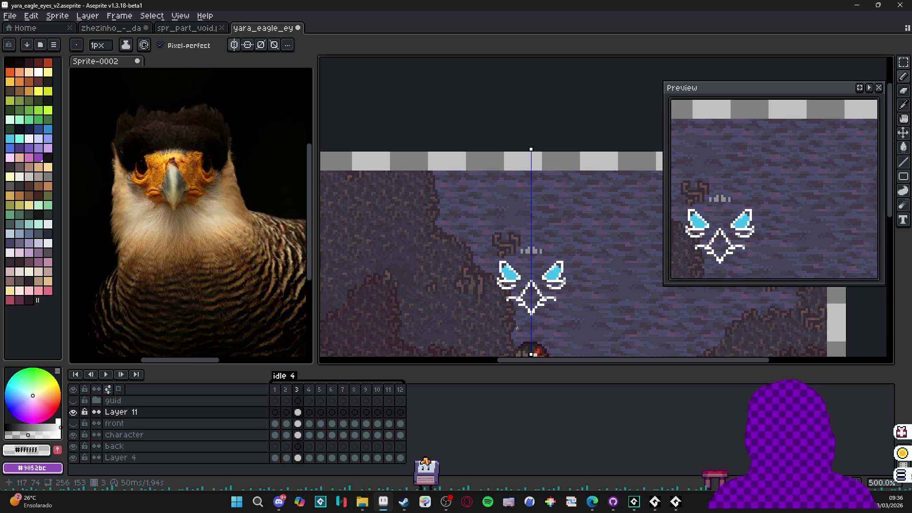
scroll(519, 249, up, 4)
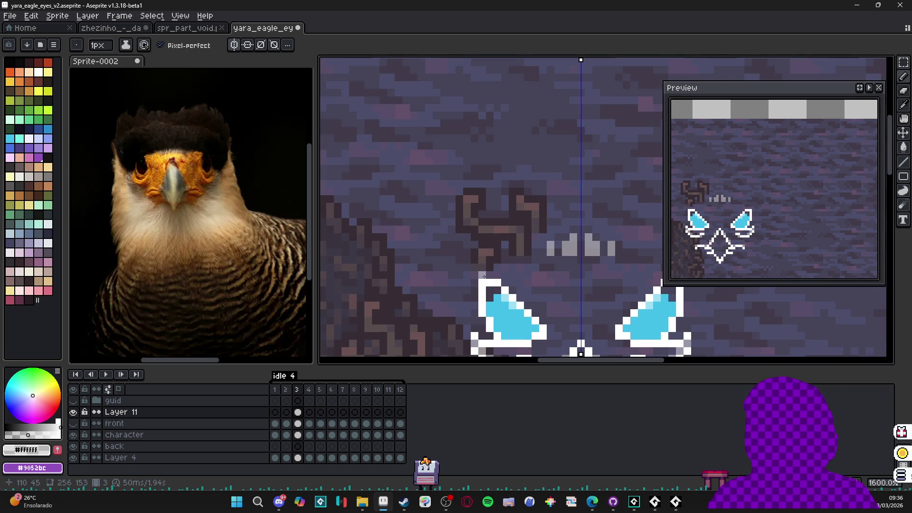
scroll(538, 314, down, 4)
scroll(537, 315, up, 2)
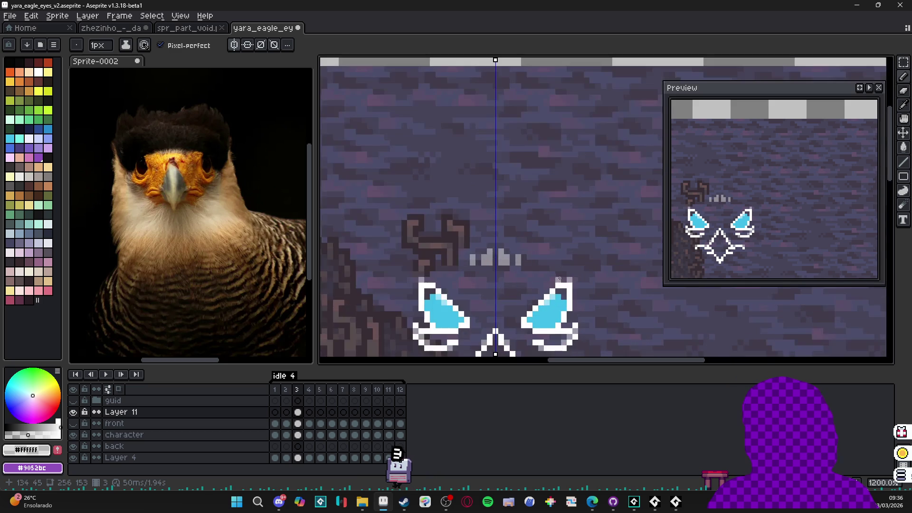
scroll(559, 328, down, 2)
scroll(557, 327, up, 1)
scroll(552, 319, down, 1)
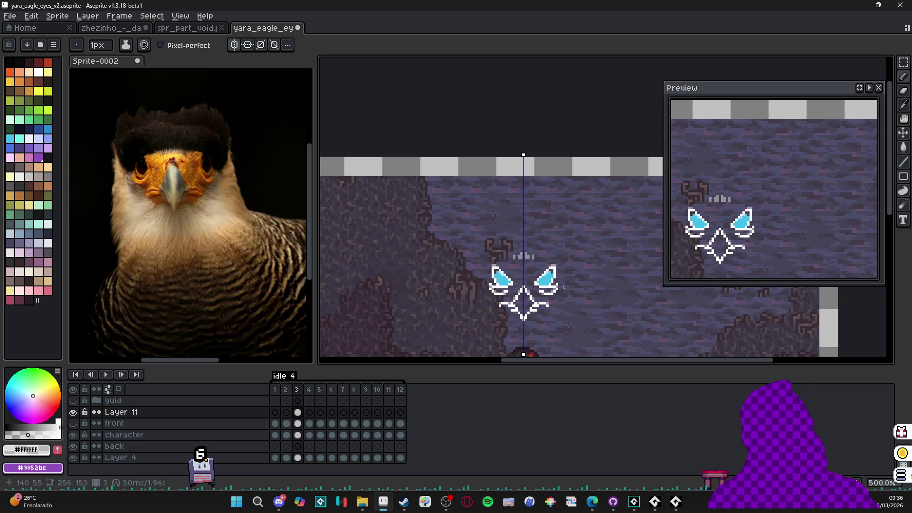
scroll(557, 286, down, 2)
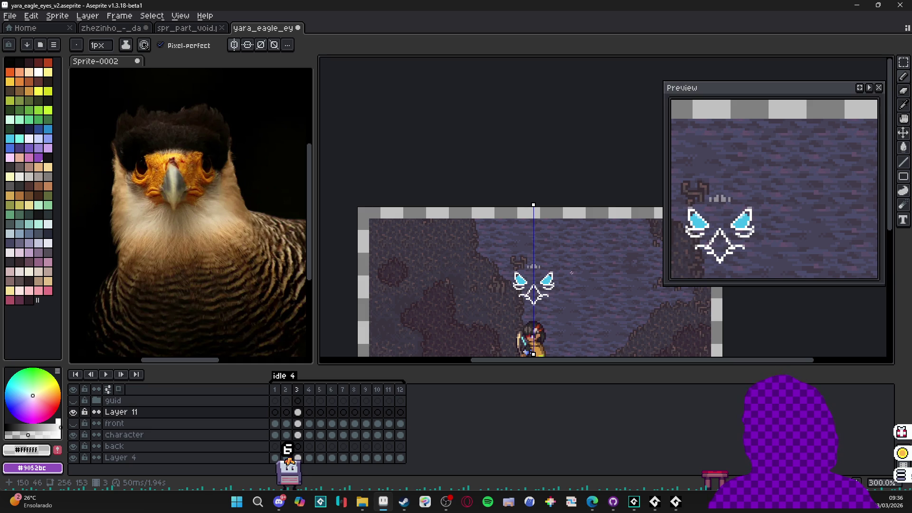
scroll(563, 279, up, 6)
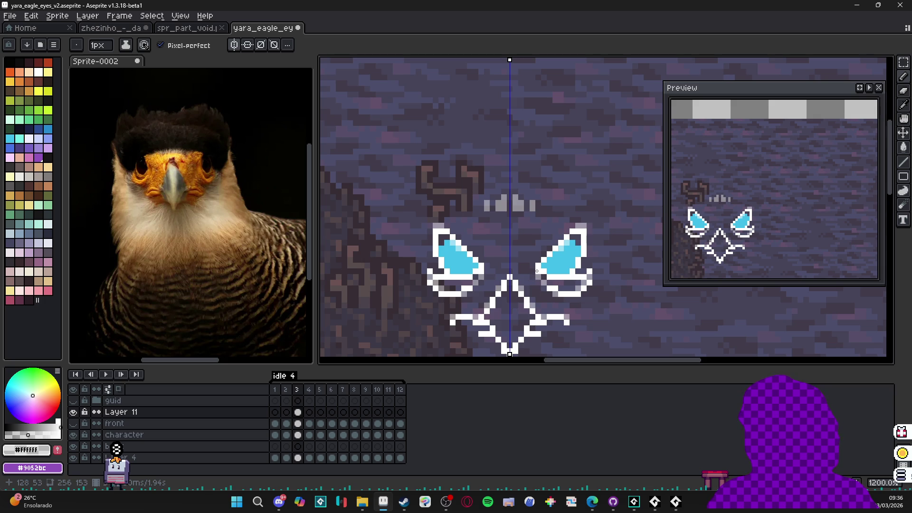
scroll(537, 271, down, 1)
scroll(534, 256, up, 1)
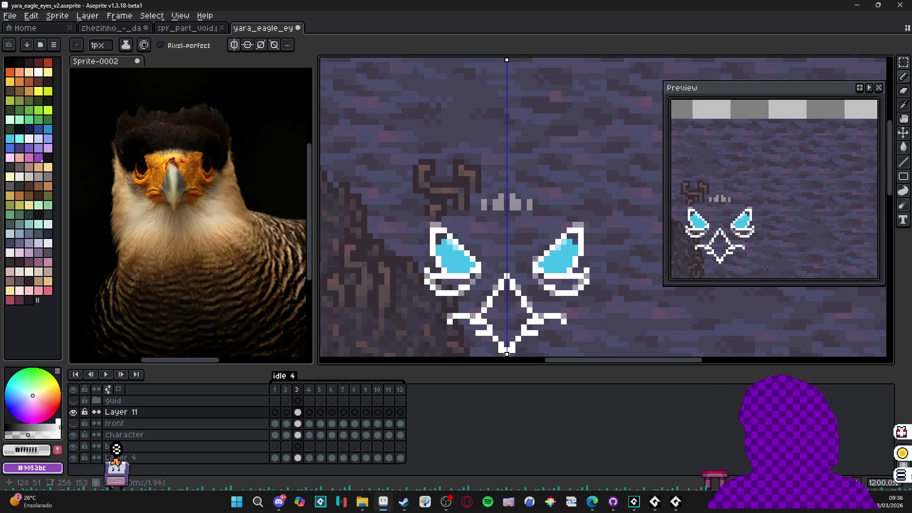
scroll(536, 257, down, 5)
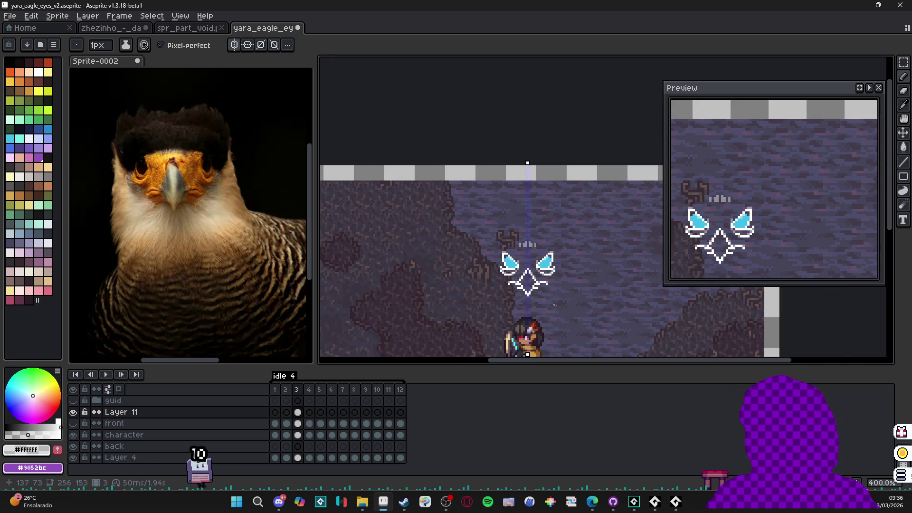
scroll(553, 297, down, 2)
scroll(547, 284, up, 3)
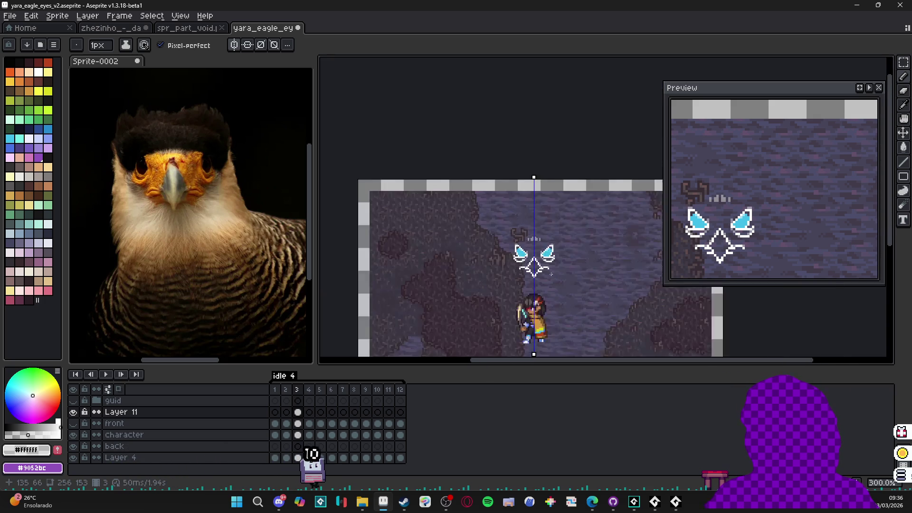
scroll(547, 283, down, 1)
scroll(532, 276, down, 1)
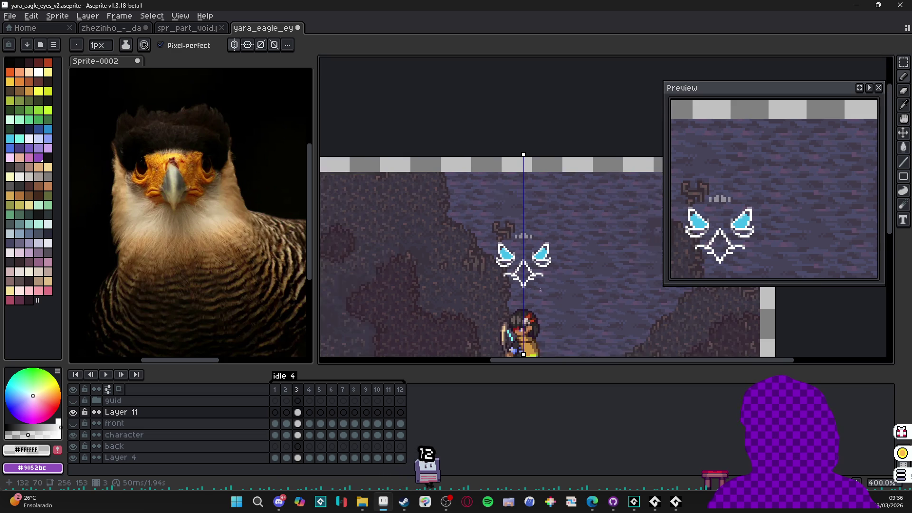
scroll(516, 267, up, 1)
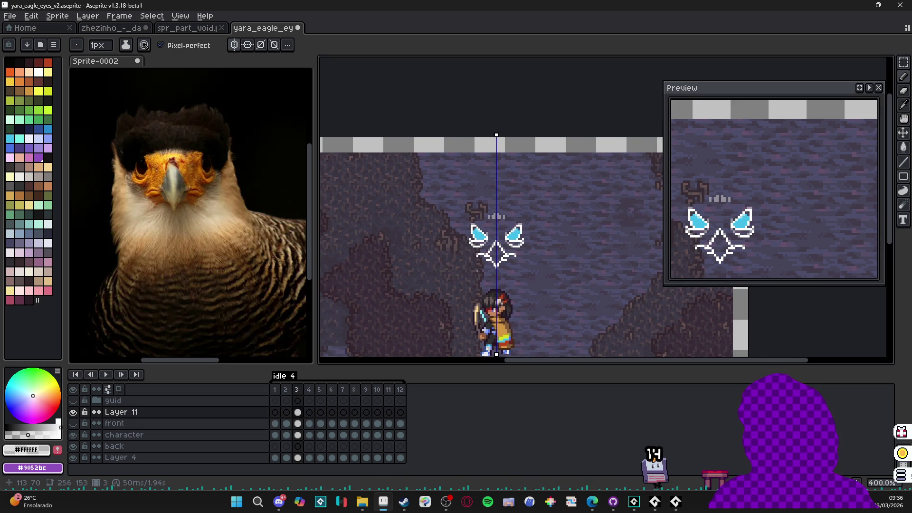
click(299, 413)
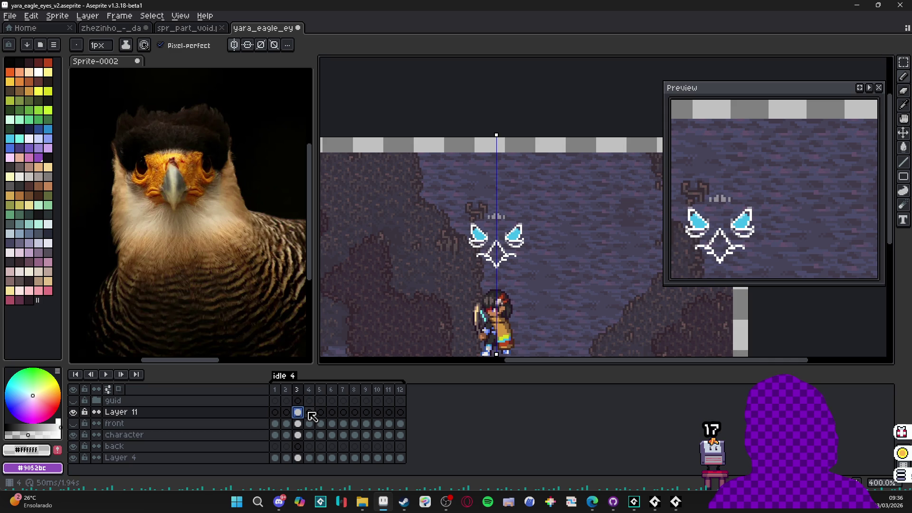
click(311, 414)
scroll(490, 243, up, 4)
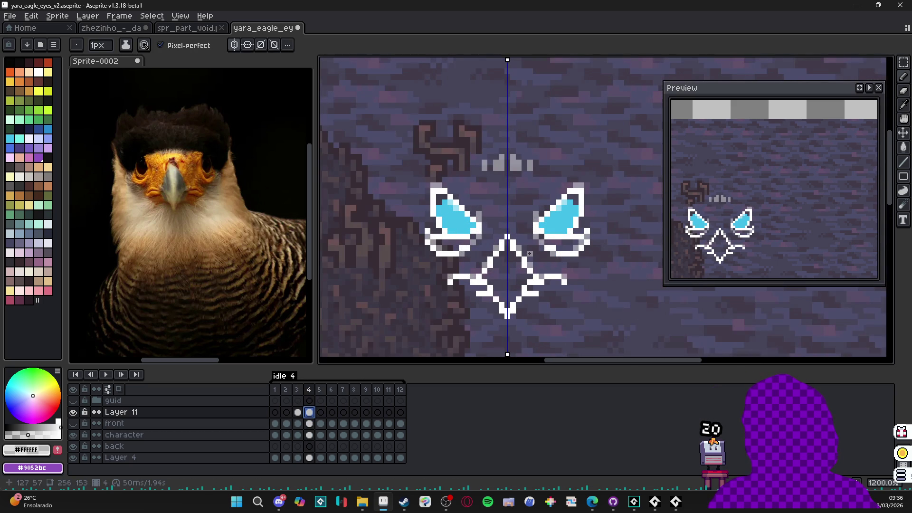
Step: On frame 4, erase the cyan eye fills, lower lines and beak diamond, keeping mirrored white arcs
key(e)
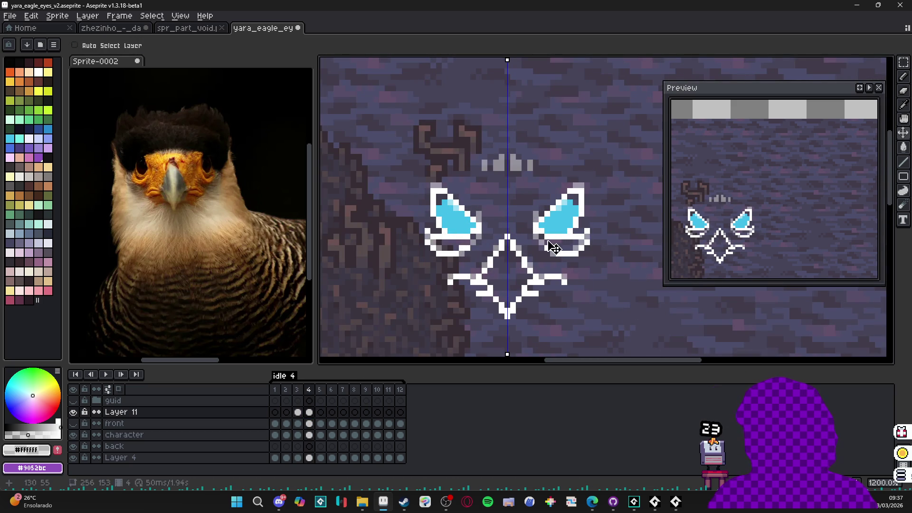
click(533, 240)
mouse_move(534, 240)
mouse_down()
mouse_move(584, 252)
mouse_move(584, 240)
mouse_move(550, 234)
mouse_up()
key(b)
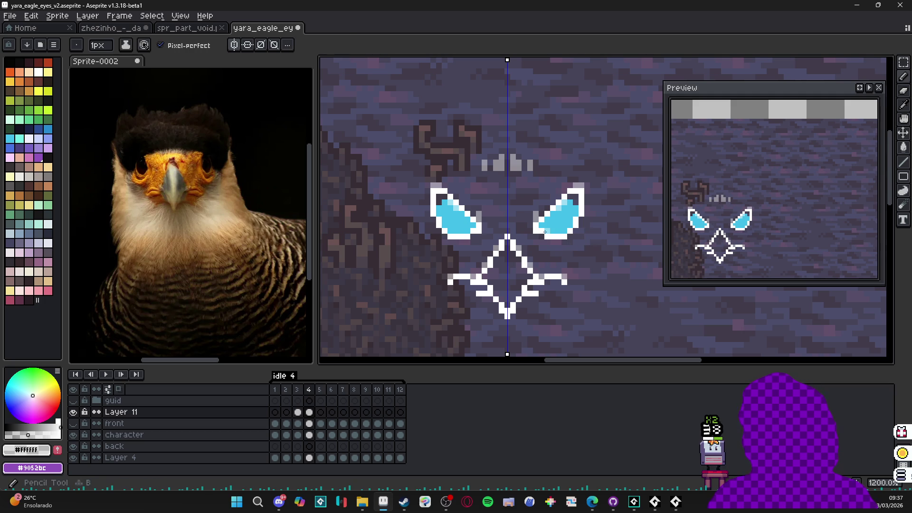
click(565, 225)
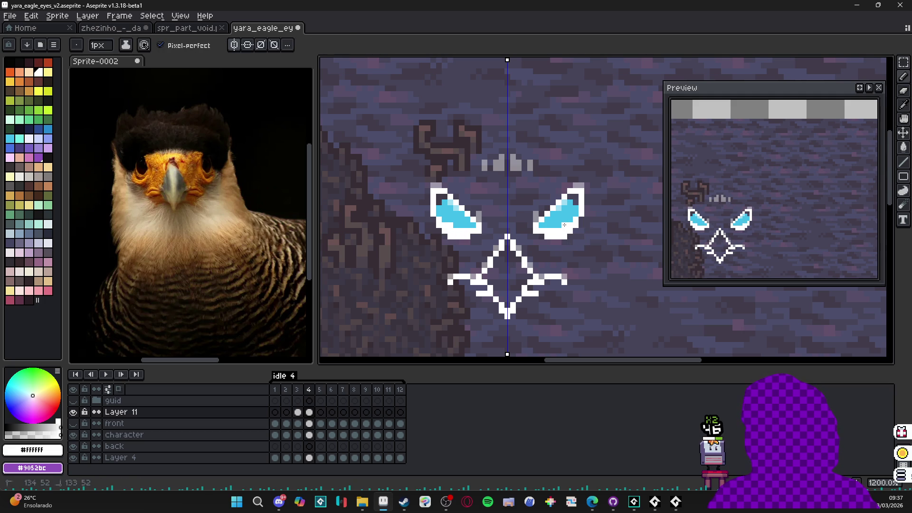
key(e)
mouse_move(538, 223)
mouse_down()
mouse_move(564, 214)
mouse_move(539, 206)
mouse_move(567, 206)
mouse_move(576, 187)
mouse_up()
mouse_move(505, 236)
mouse_down()
mouse_move(499, 251)
mouse_move(434, 285)
mouse_move(503, 312)
mouse_up()
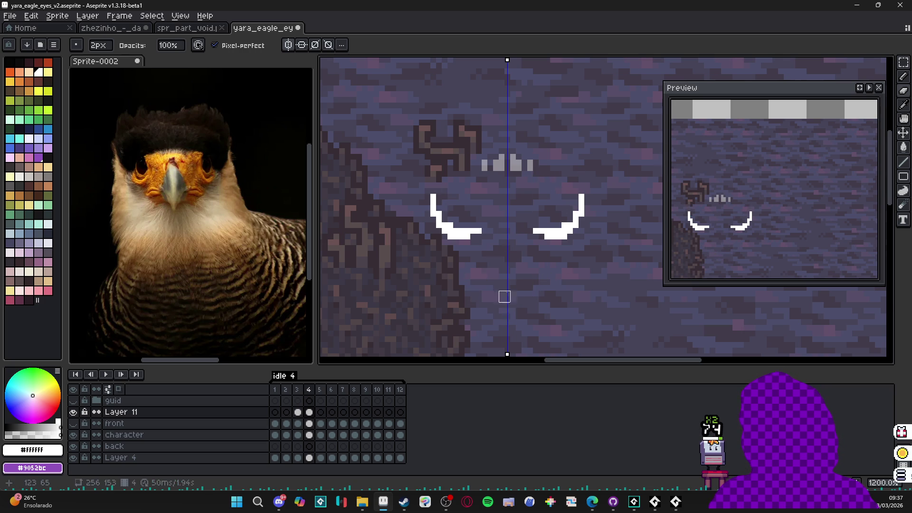
drag(528, 171, 487, 159)
scroll(512, 209, down, 5)
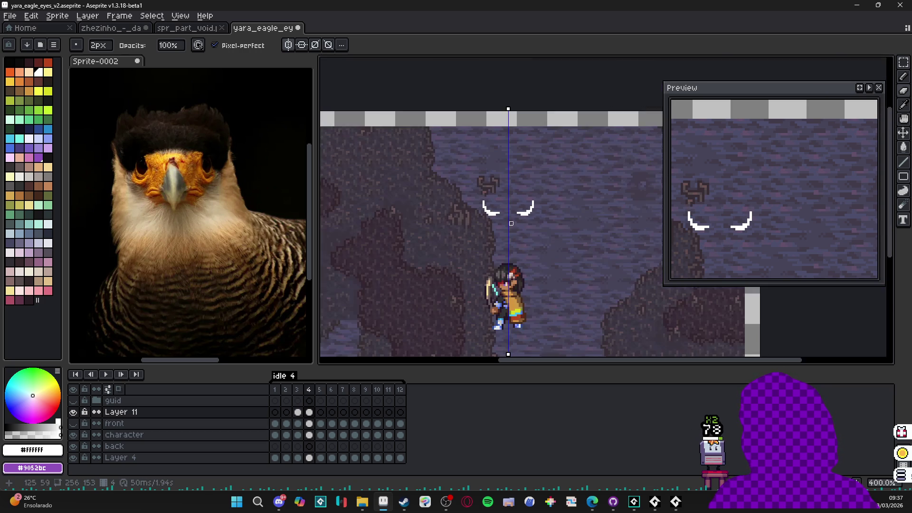
Step: Flip between frames 3 and 4 to compare the full face with the erased version
click(297, 390)
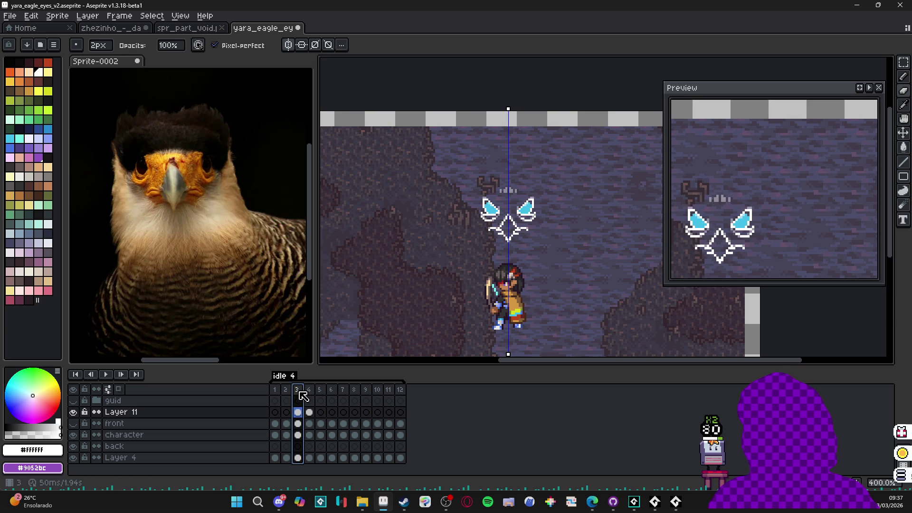
click(309, 390)
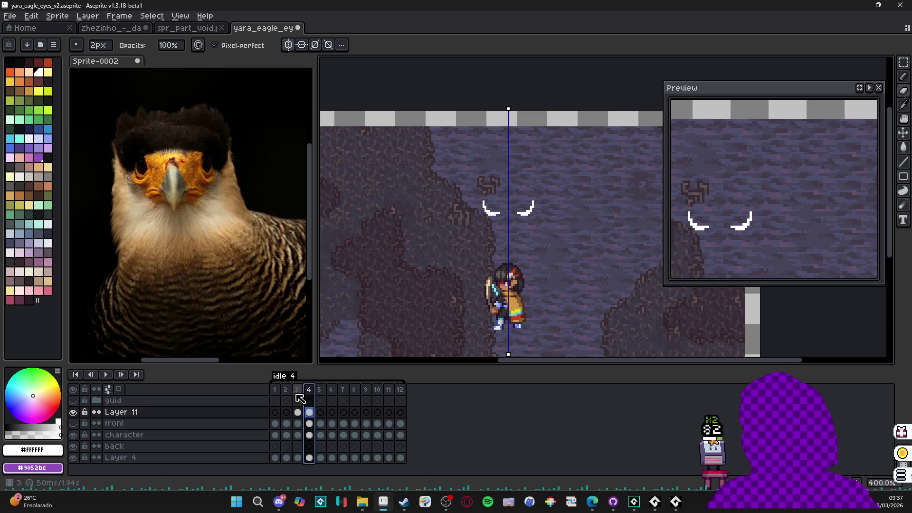
click(299, 390)
click(312, 391)
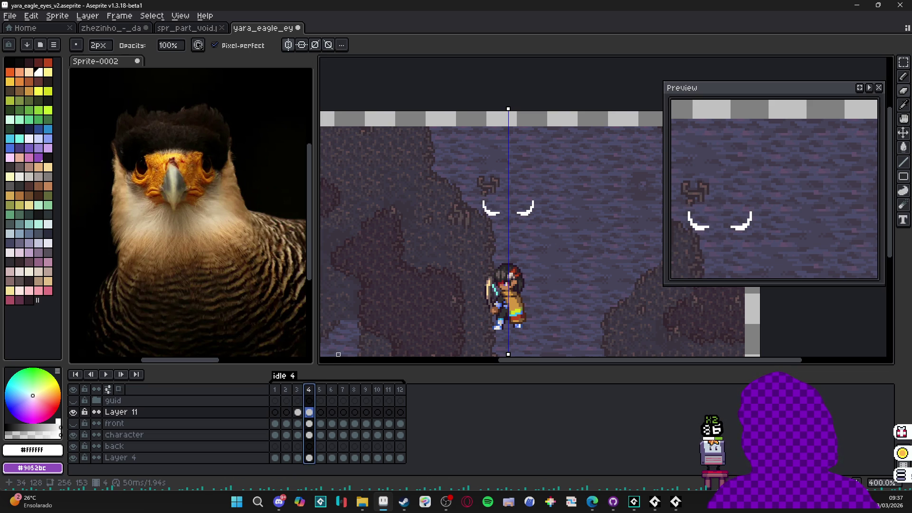
key(b)
scroll(489, 228, up, 2)
click(297, 390)
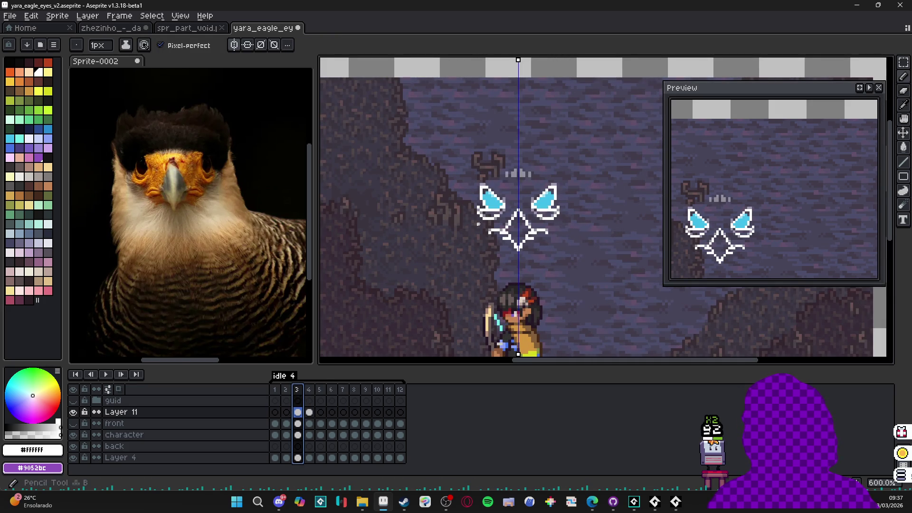
scroll(493, 186, up, 4)
Step: Add mirrored grey pixels along frame 4's left eye arc
key(alt)
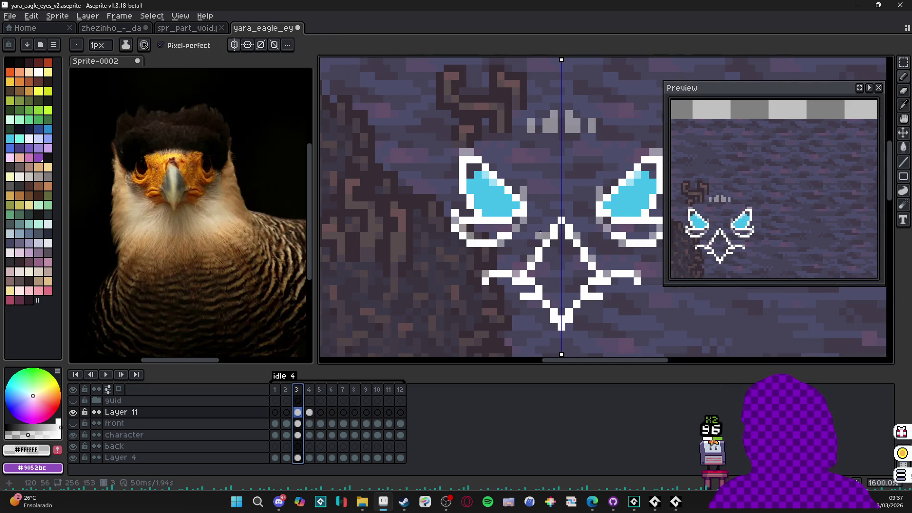
click(310, 392)
click(493, 205)
click(478, 197)
click(471, 183)
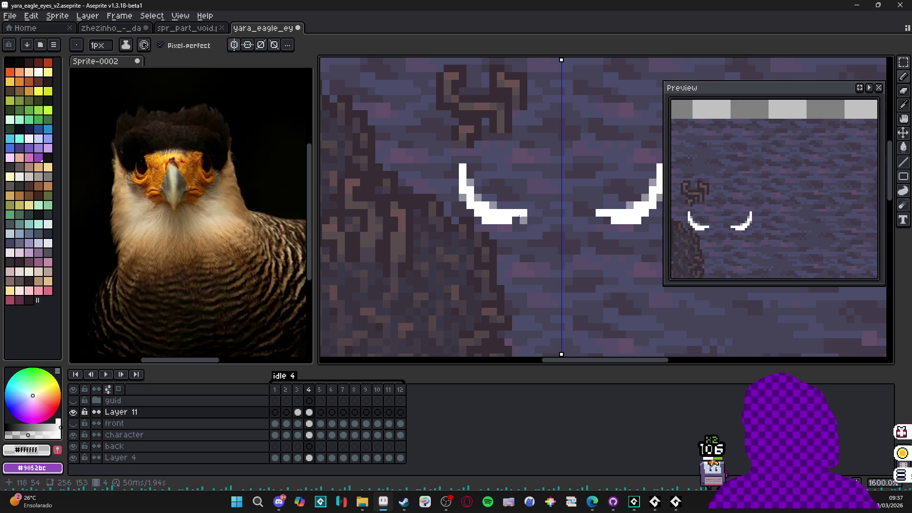
scroll(513, 240, down, 3)
scroll(554, 272, down, 2)
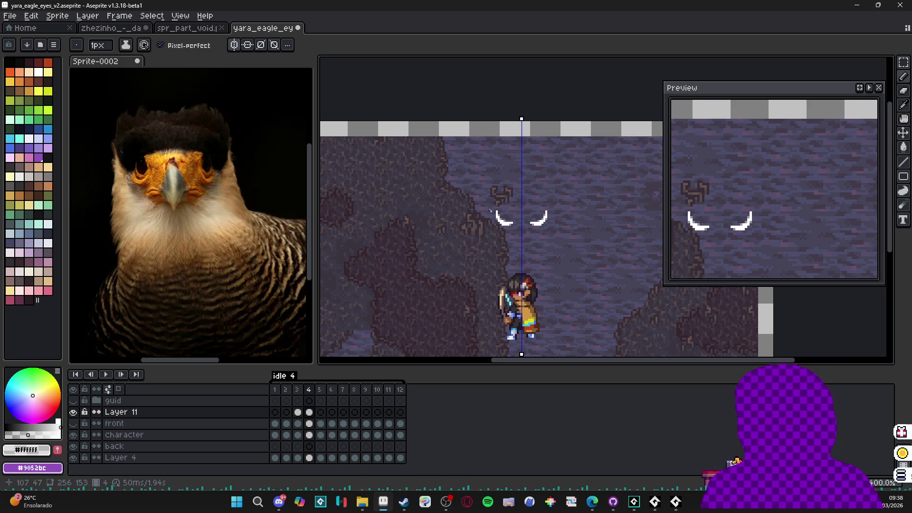
Step: Pan both eyes into view and undo the last pencil stroke
scroll(560, 214, up, 3)
key(v)
drag(573, 184, 460, 208)
key(b)
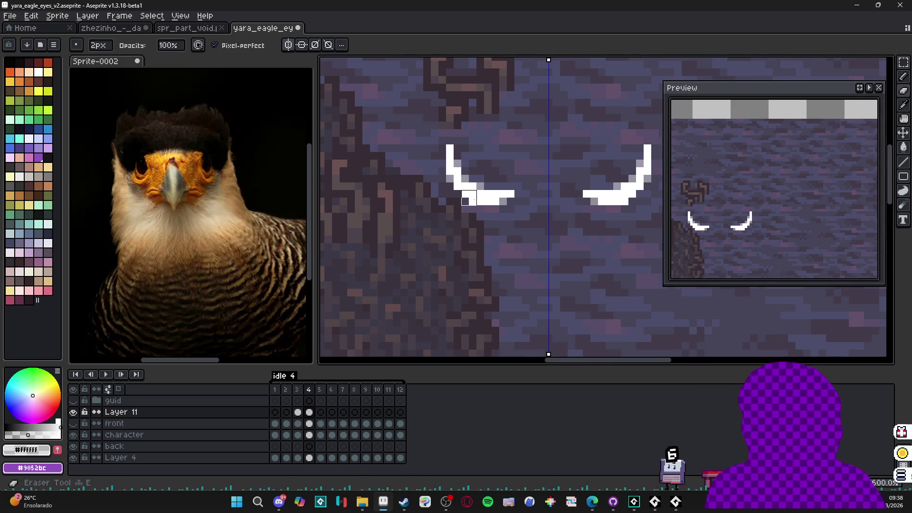
scroll(472, 202, down, 2)
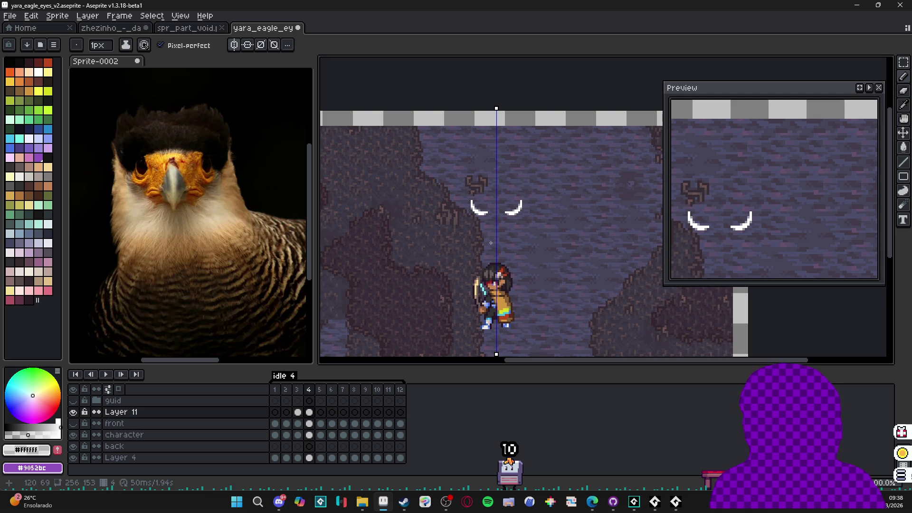
scroll(491, 232, up, 2)
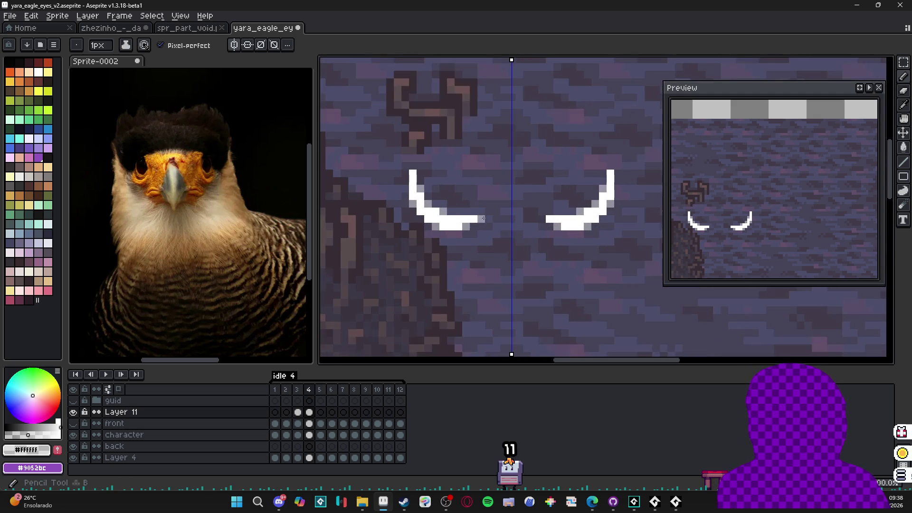
scroll(486, 218, down, 2)
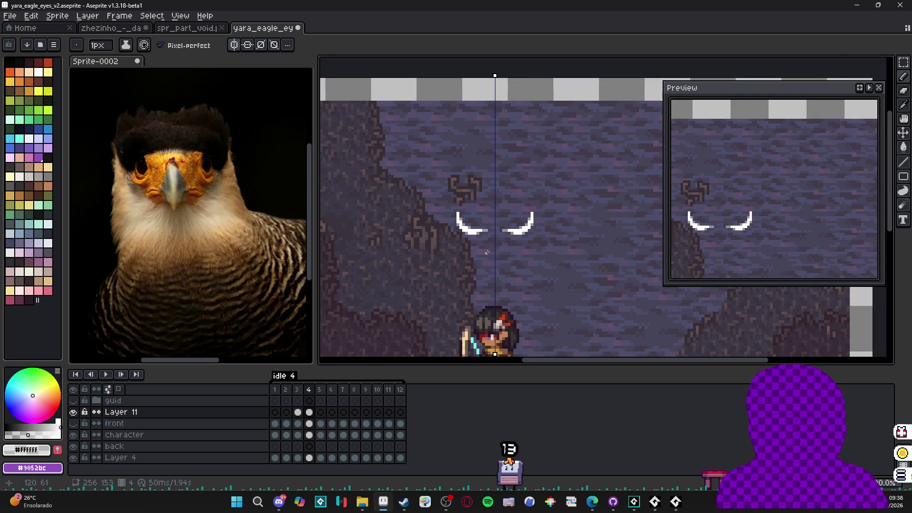
key(ctrl+z)
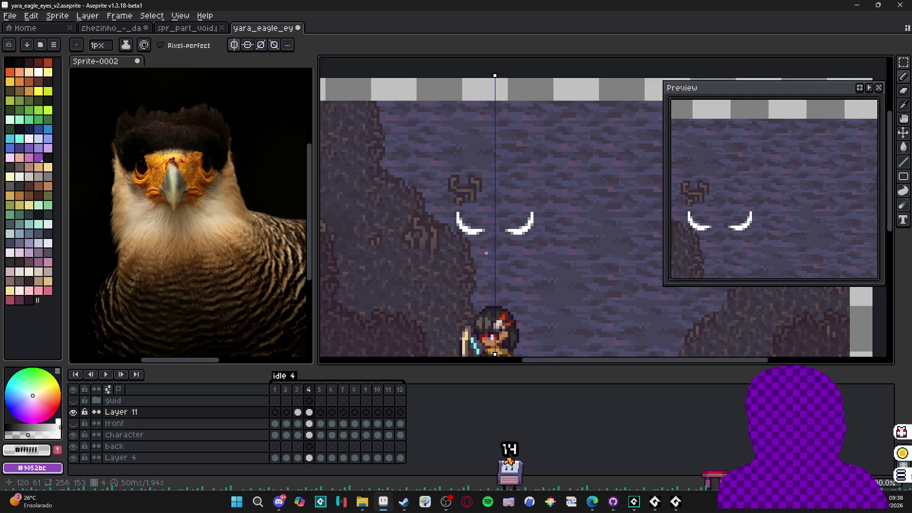
Step: Add a light pixel at each white arc's inner tip, then view frame 3
scroll(489, 234, up, 3)
click(479, 219)
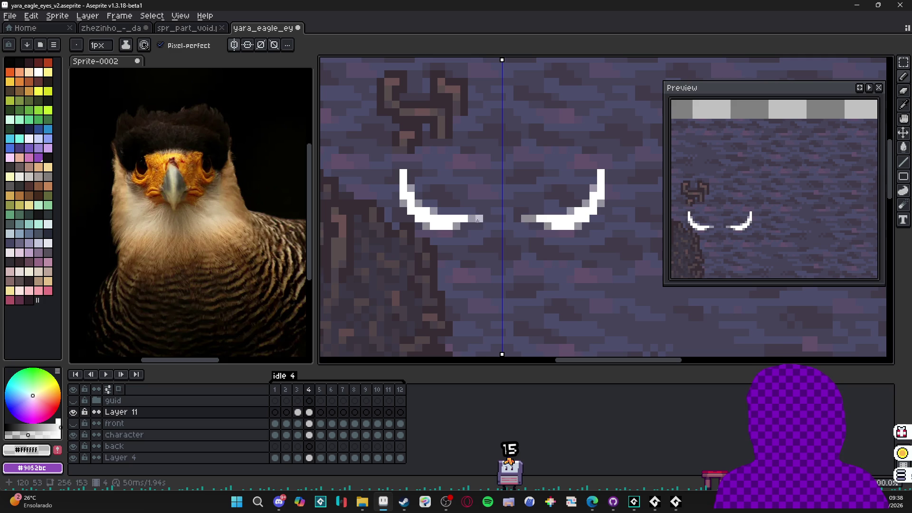
scroll(478, 248, down, 5)
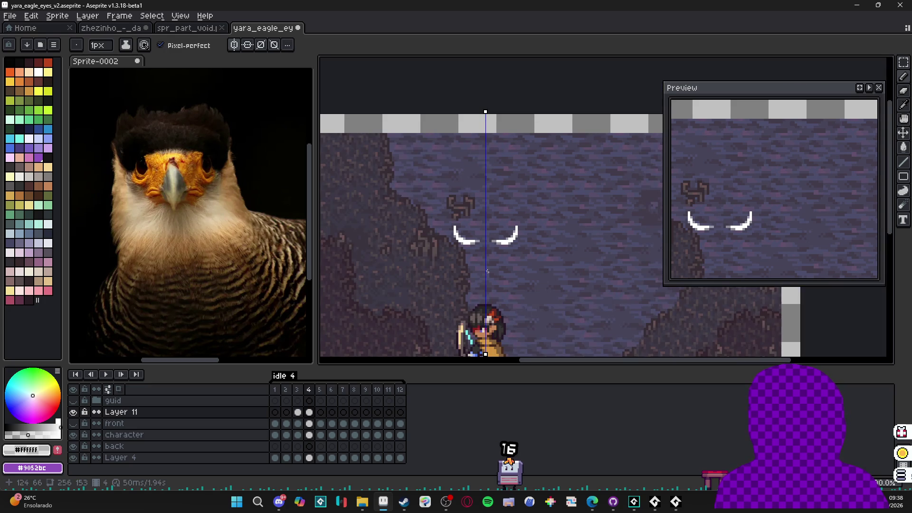
click(297, 390)
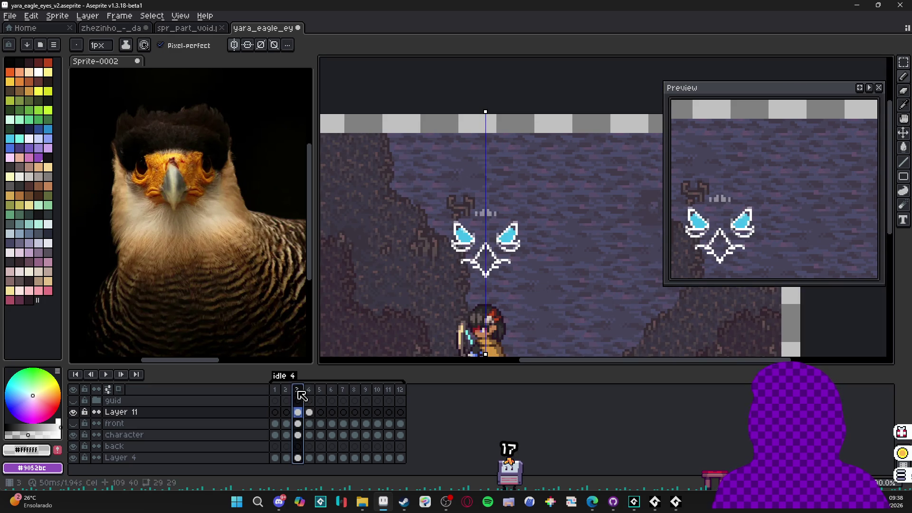
click(309, 390)
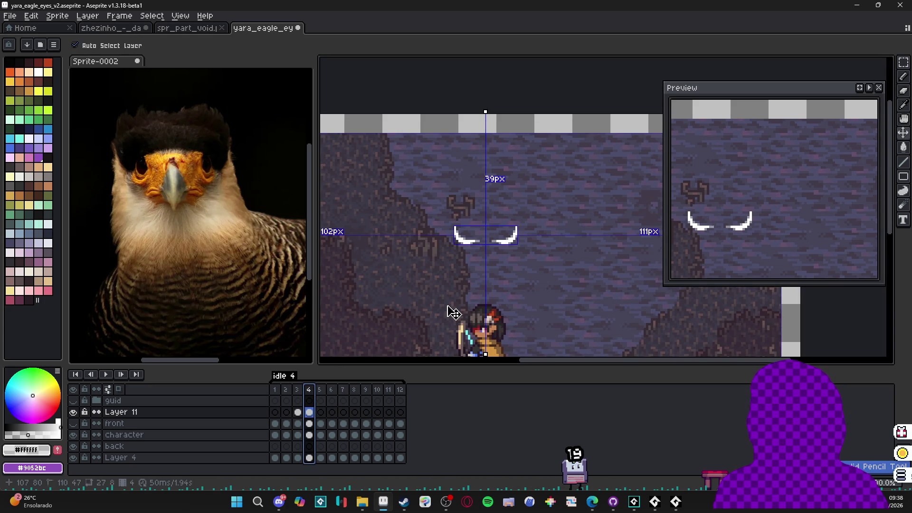
scroll(516, 292, down, 2)
drag(515, 292, 528, 268)
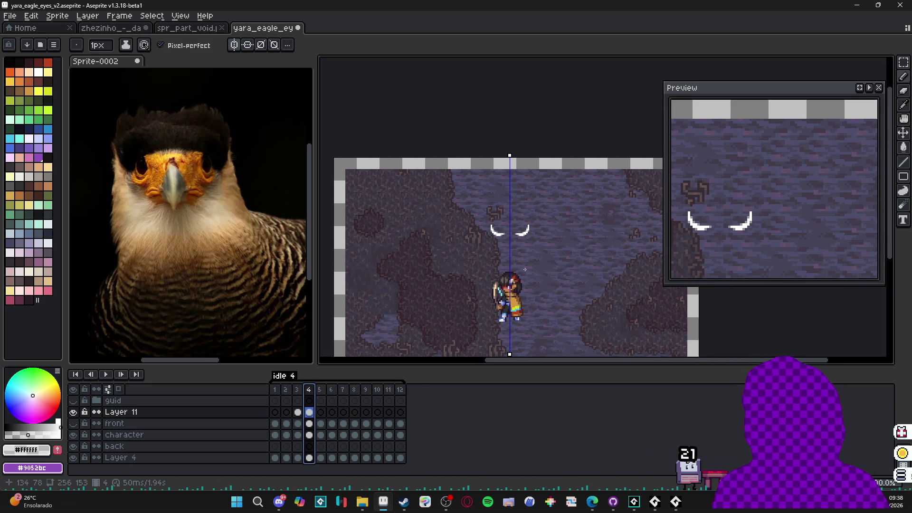
click(298, 412)
click(310, 412)
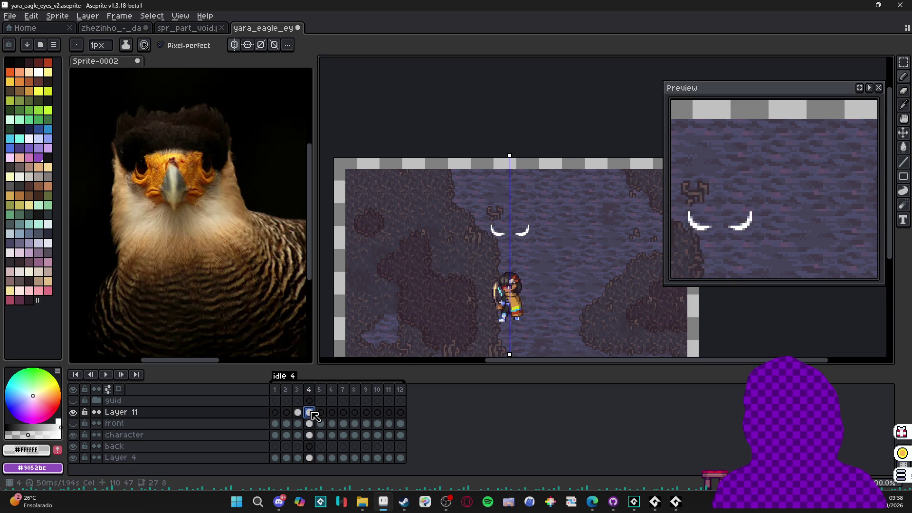
click(321, 412)
drag(309, 412, 320, 412)
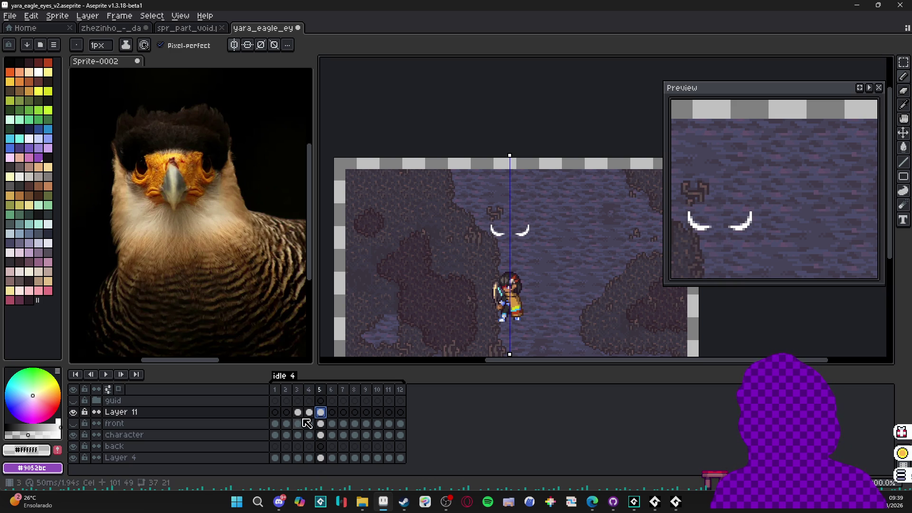
key(Delete)
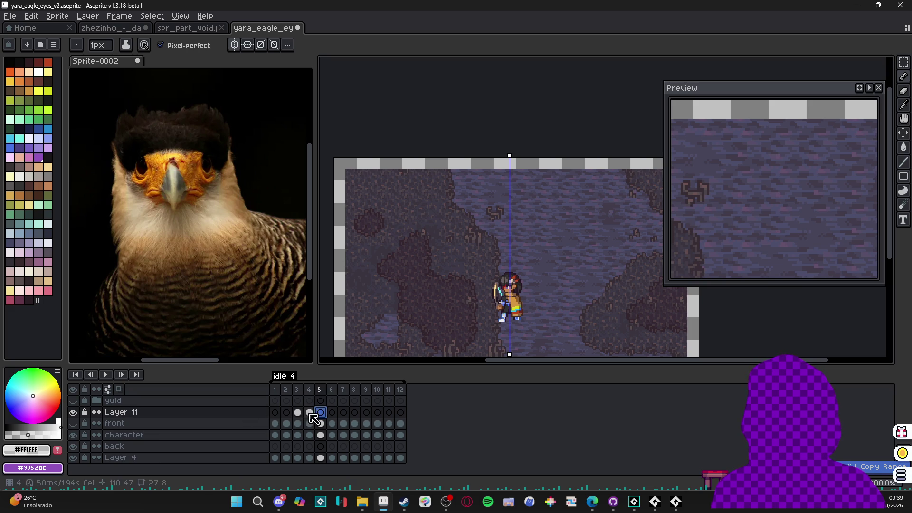
click(309, 413)
click(310, 402)
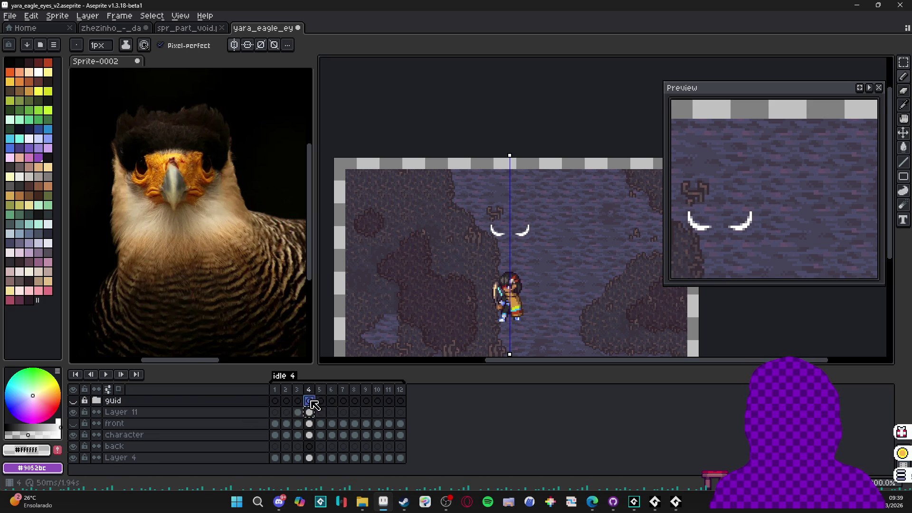
click(321, 412)
click(309, 412)
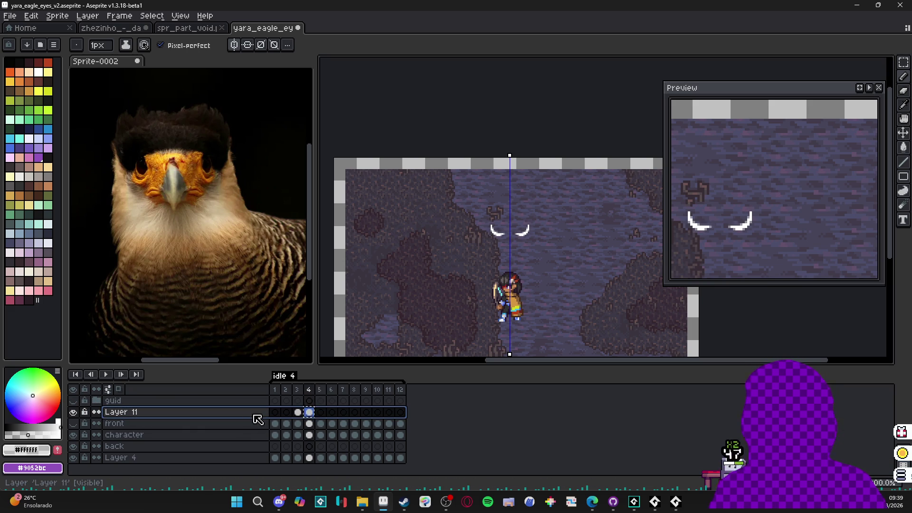
Step: Add Layer 12 and copy artwork into its frame-4 cel
key(shift+n)
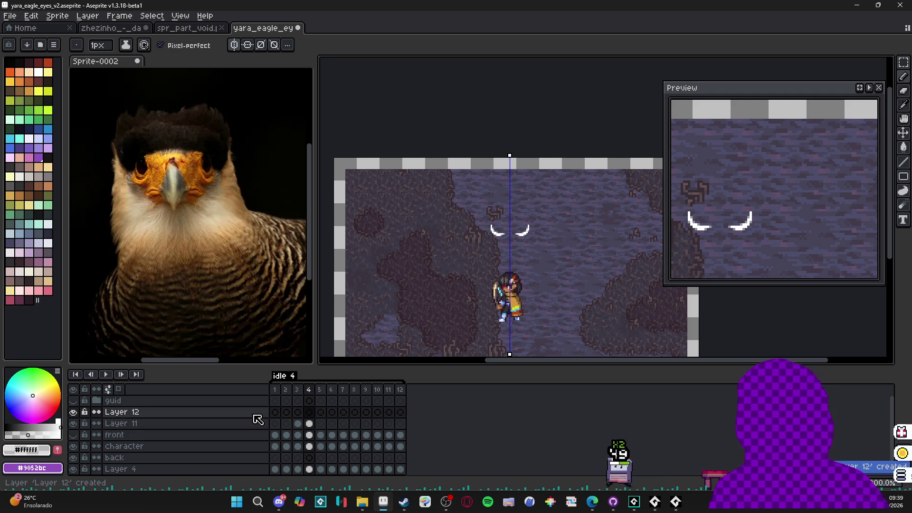
click(308, 414)
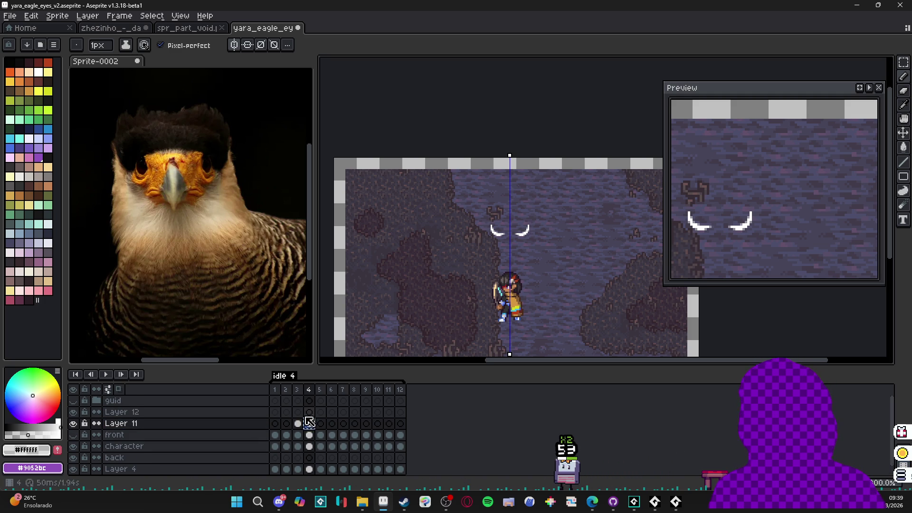
drag(311, 424, 314, 412)
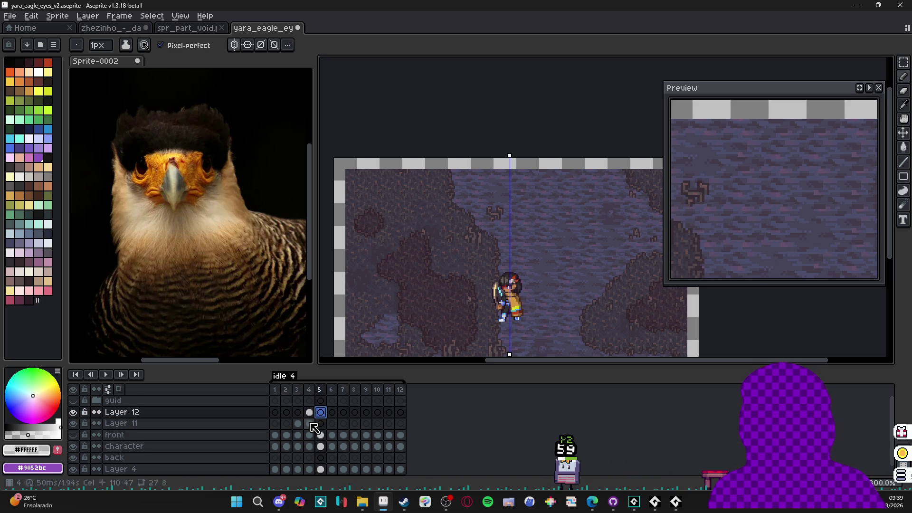
key(Down)
key(Left)
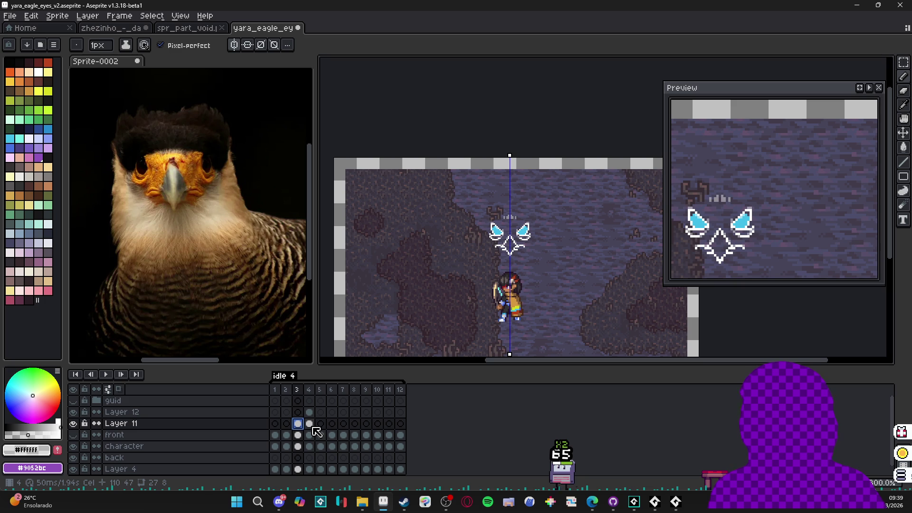
click(312, 426)
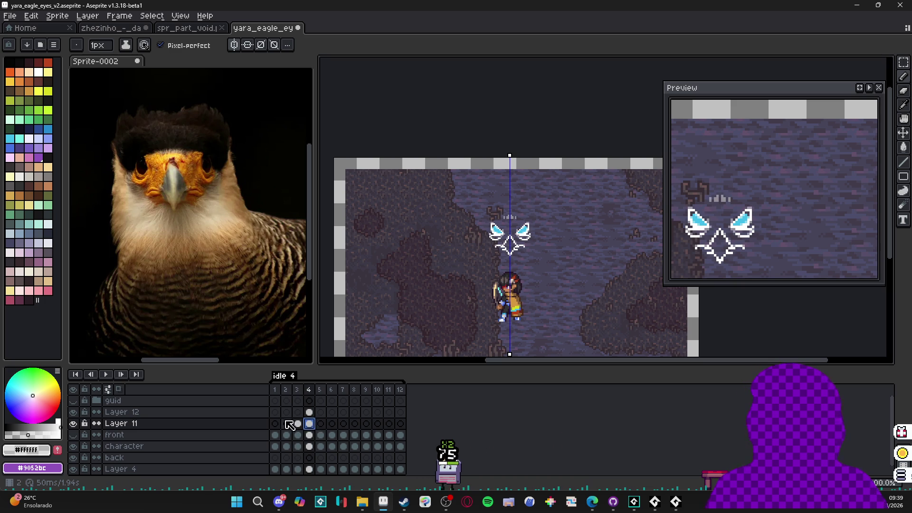
Step: Lower Layer 11's opacity so the beak shows only as a faint ghost
double_click(264, 428)
drag(727, 247, 731, 249)
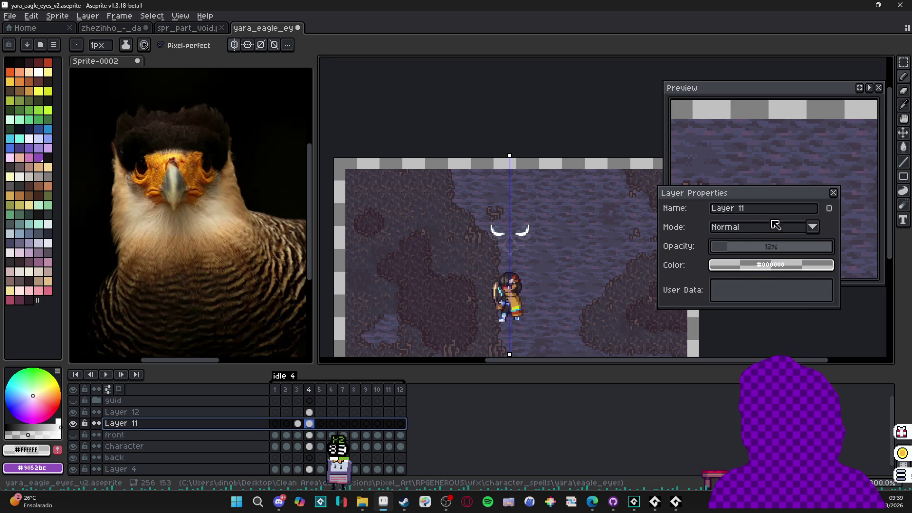
click(834, 192)
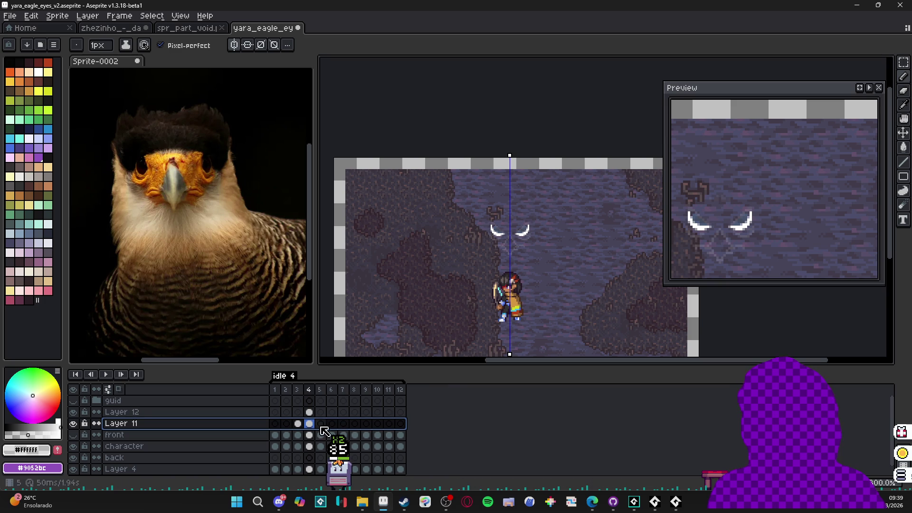
click(297, 425)
click(308, 424)
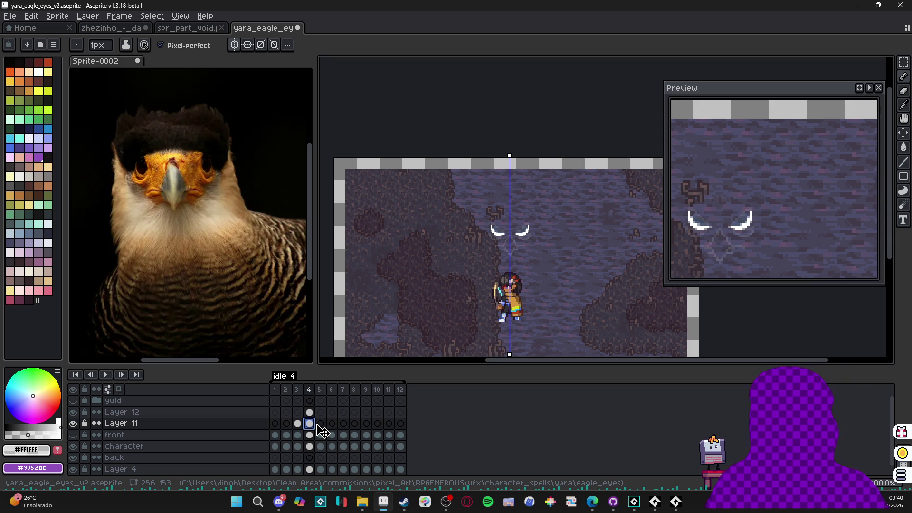
key(alt+Tab)
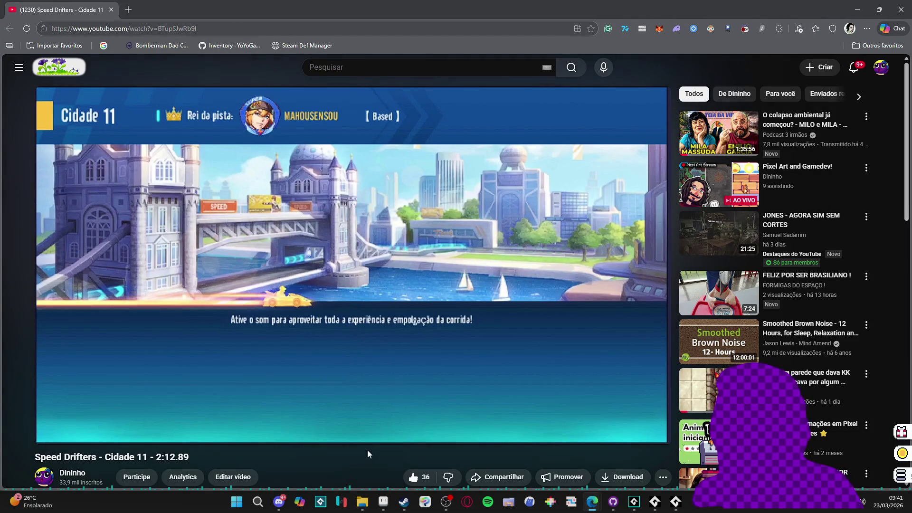
Step: Watch the Speed Drifters - Cidade 11 race video in theater mode
click(631, 438)
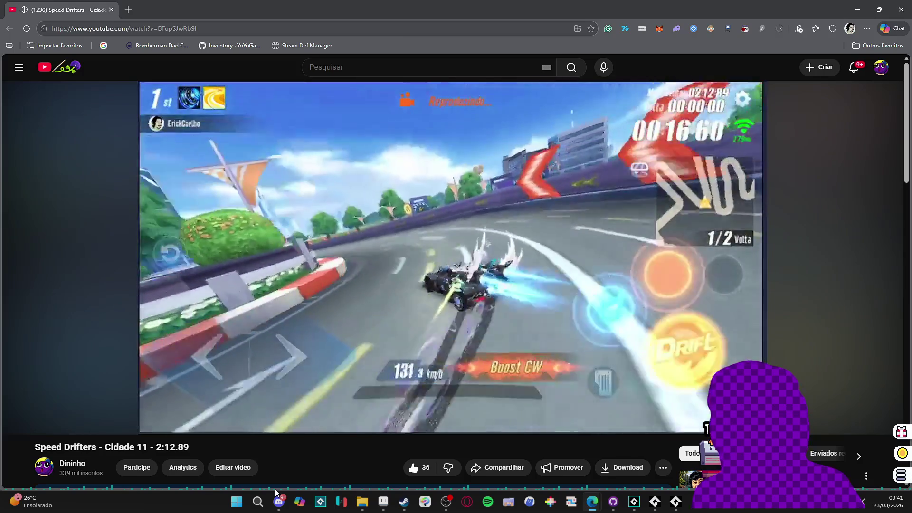
mouse_move(273, 493)
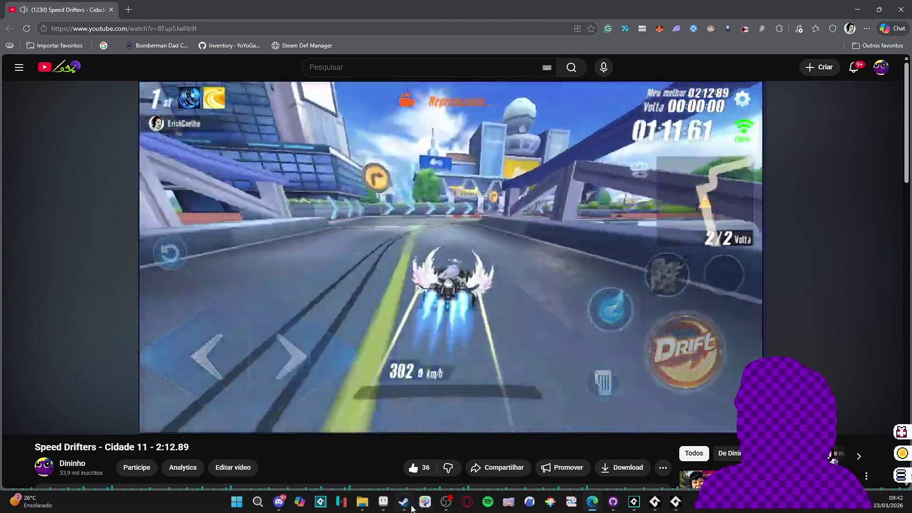
mouse_move(397, 498)
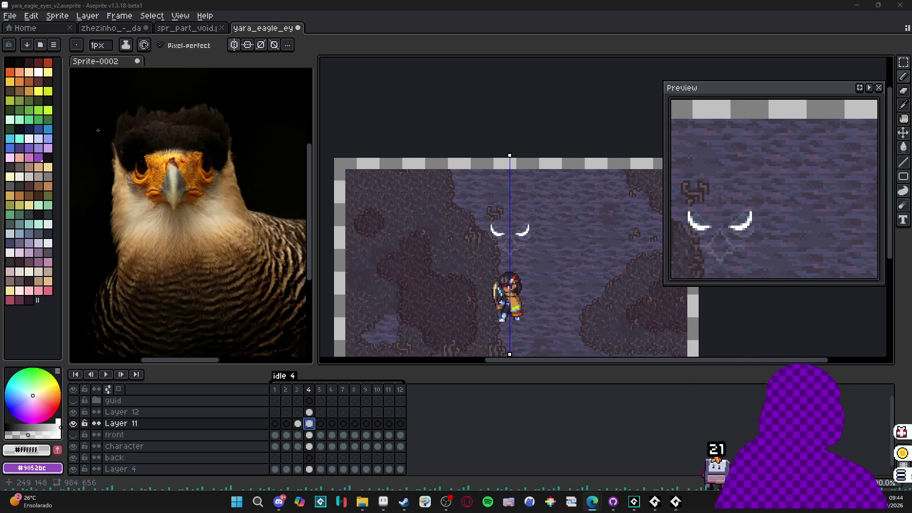
Step: Recentre the sprite and step through frames 3 to 5, ending on Layer 12's frame 5
drag(541, 247, 513, 189)
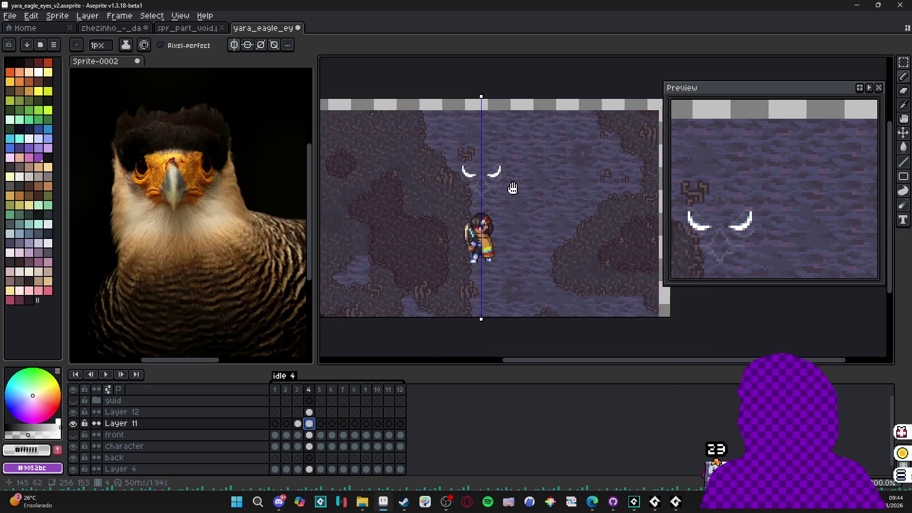
drag(485, 215, 496, 221)
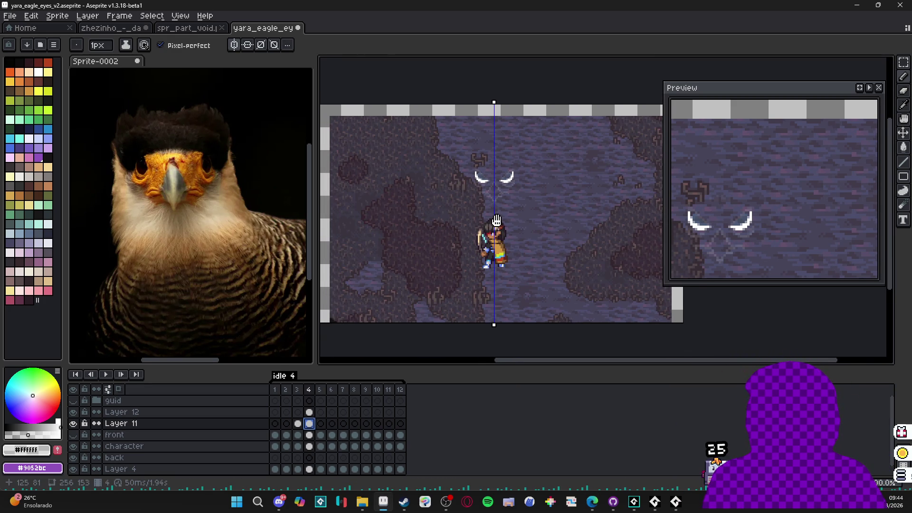
click(301, 425)
click(309, 425)
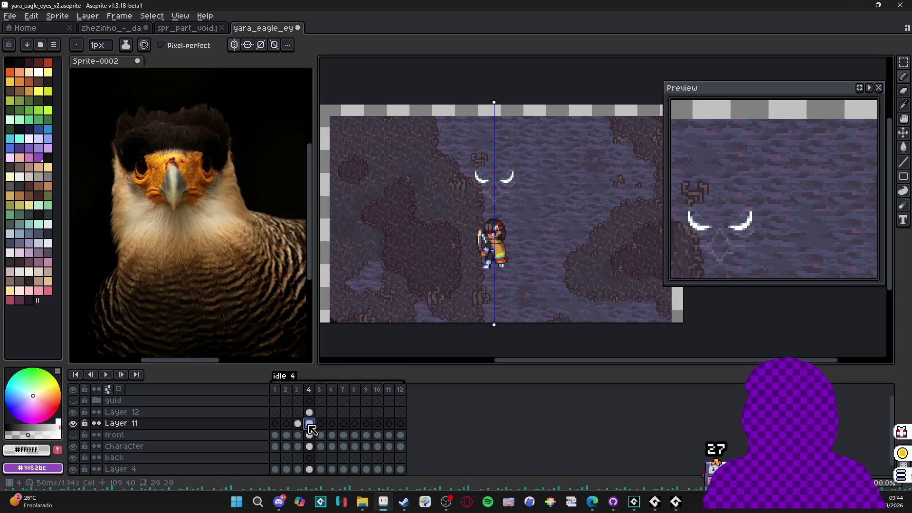
click(320, 424)
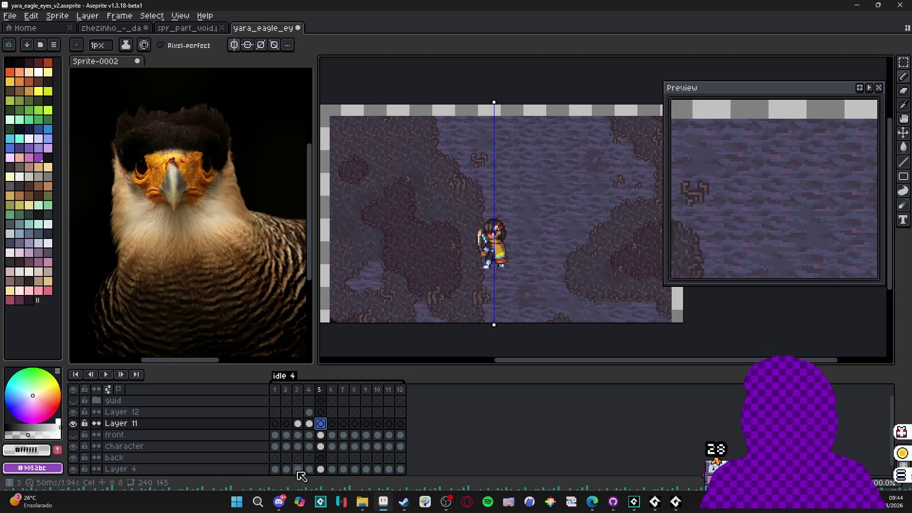
click(310, 426)
click(309, 412)
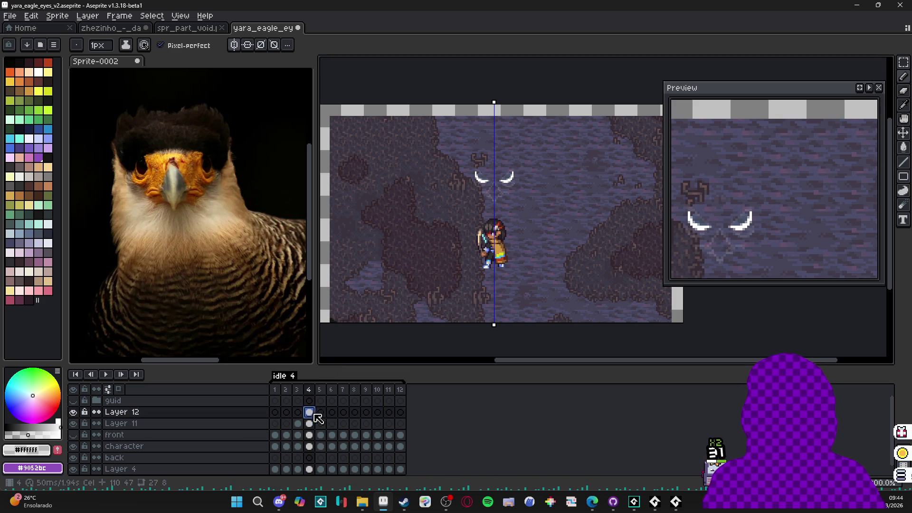
click(322, 413)
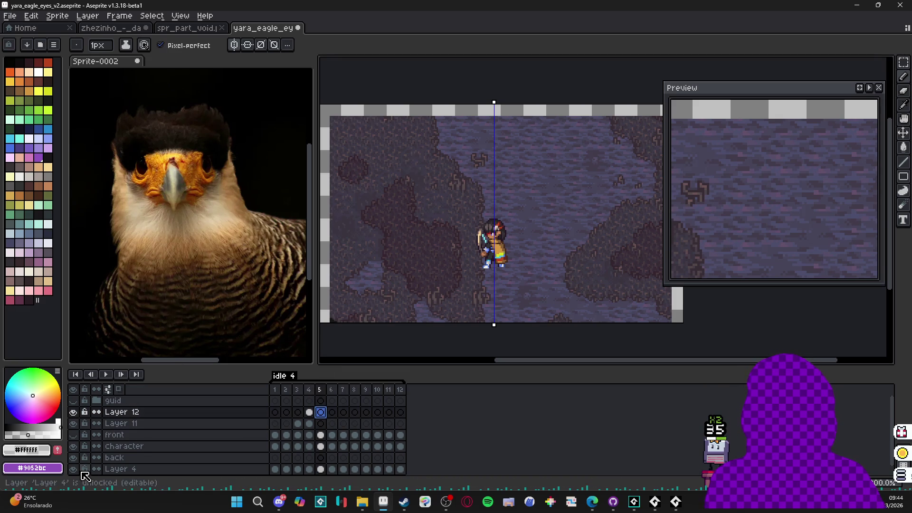
Step: Hide the Layer 4 map background and enable onion skinning, returning to Layer 12 at frame 5
click(73, 469)
click(118, 389)
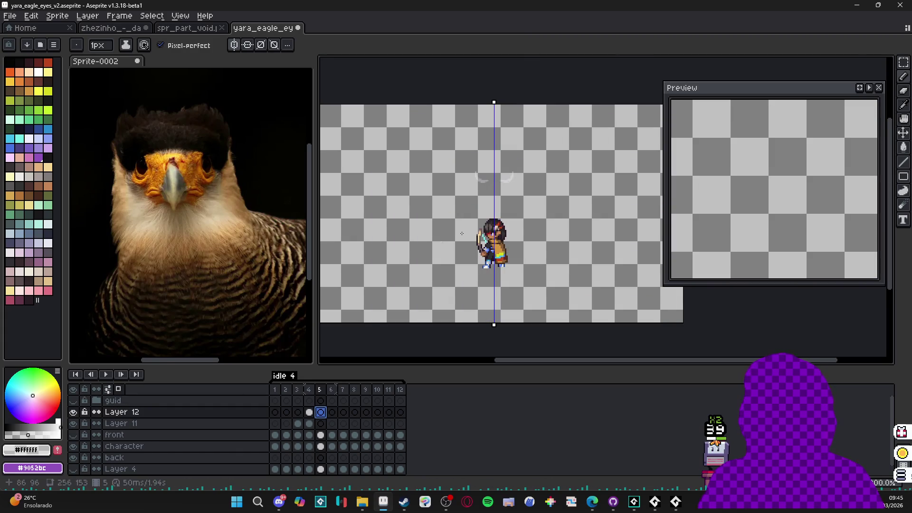
scroll(512, 160, up, 2)
click(309, 424)
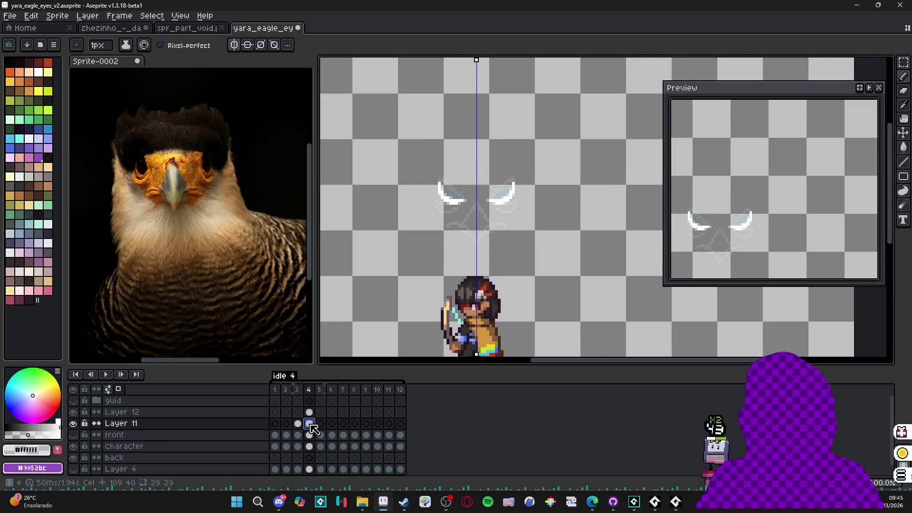
click(323, 424)
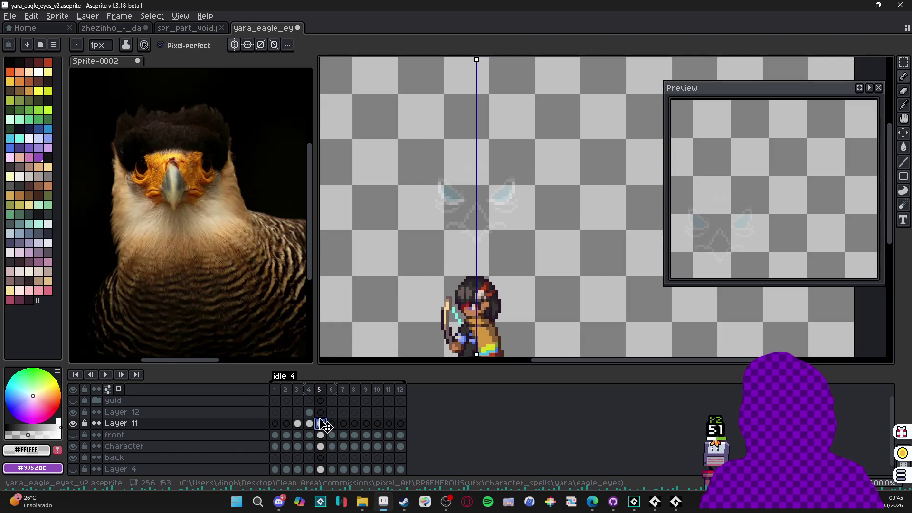
click(321, 412)
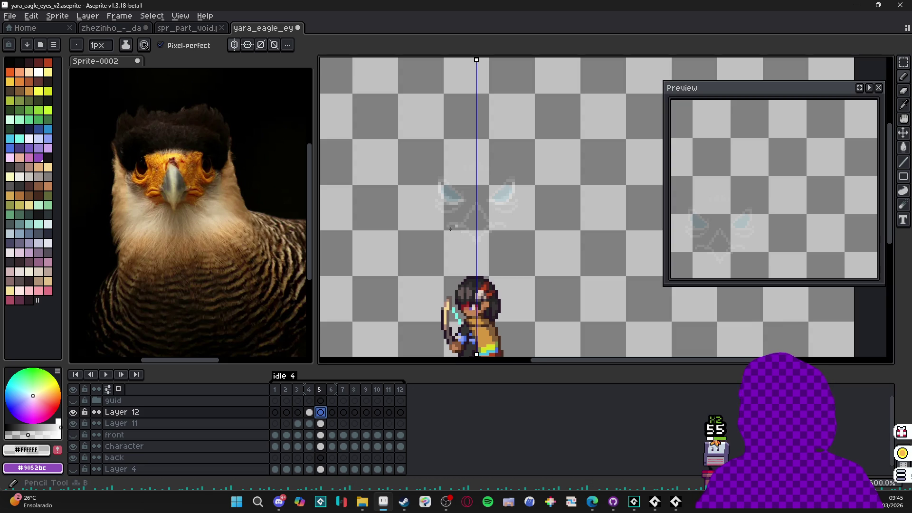
Step: Toggle Layer 12's visibility off and on while comparing its frames 4 and 5
click(76, 411)
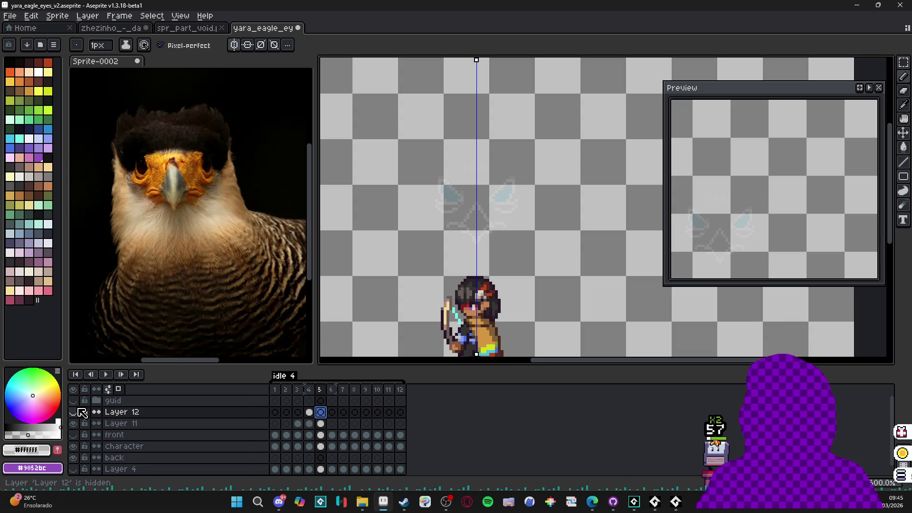
click(309, 412)
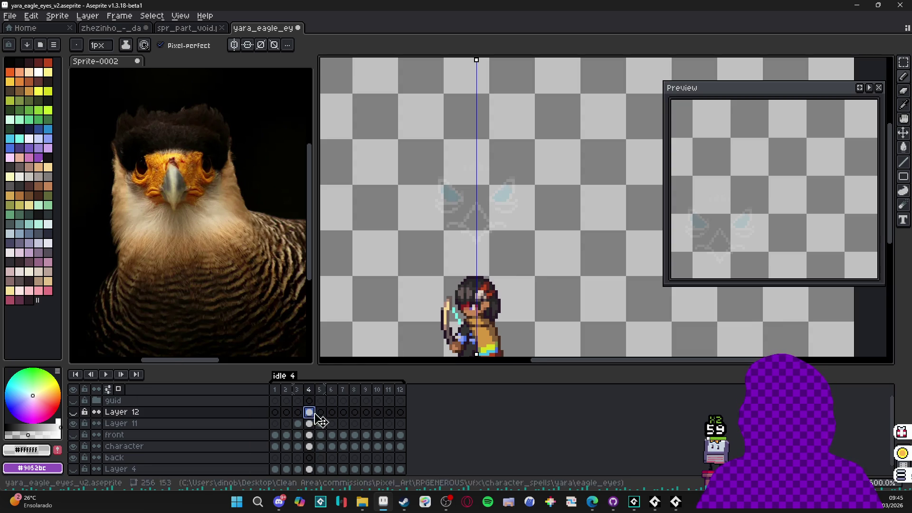
click(321, 412)
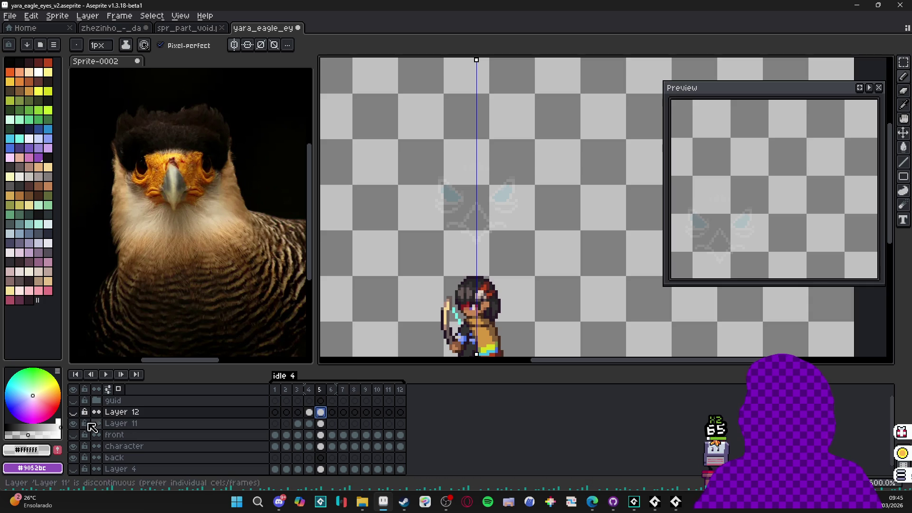
click(75, 413)
scroll(501, 202, up, 2)
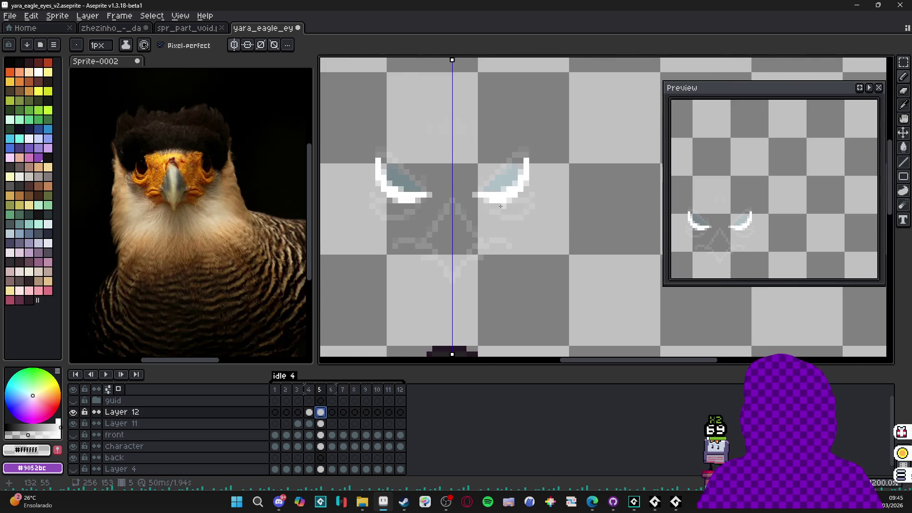
Step: Pick the eye arc's white and extend the frame 5 eye crescents with white pixels, then switch to the eraser
scroll(501, 200, up, 3)
alt+click(491, 192)
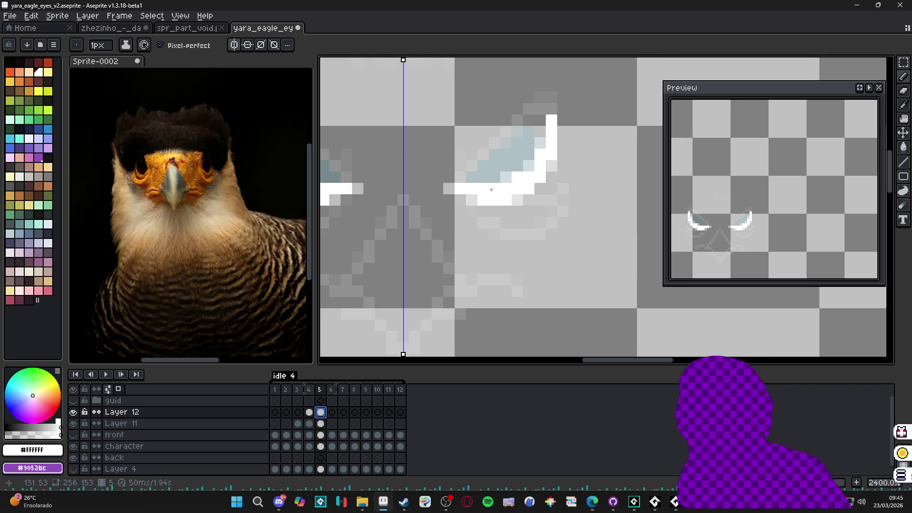
click(494, 177)
click(527, 163)
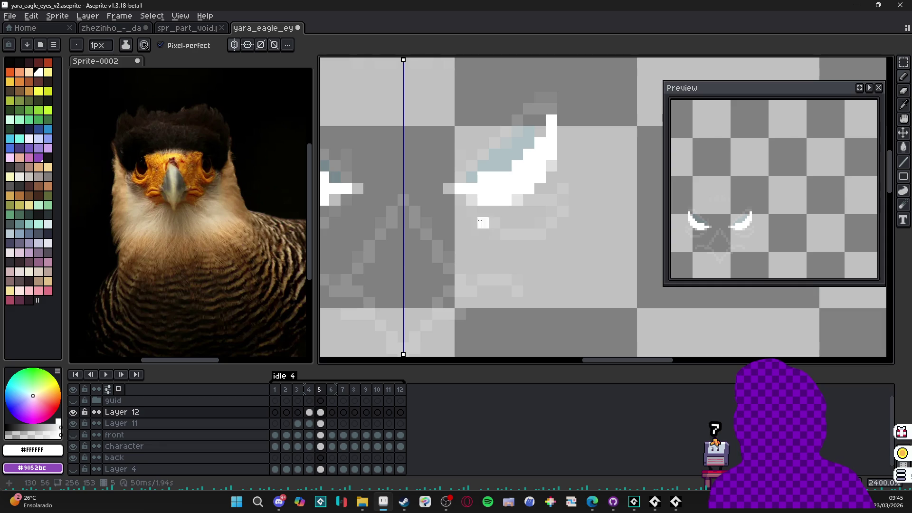
key(e)
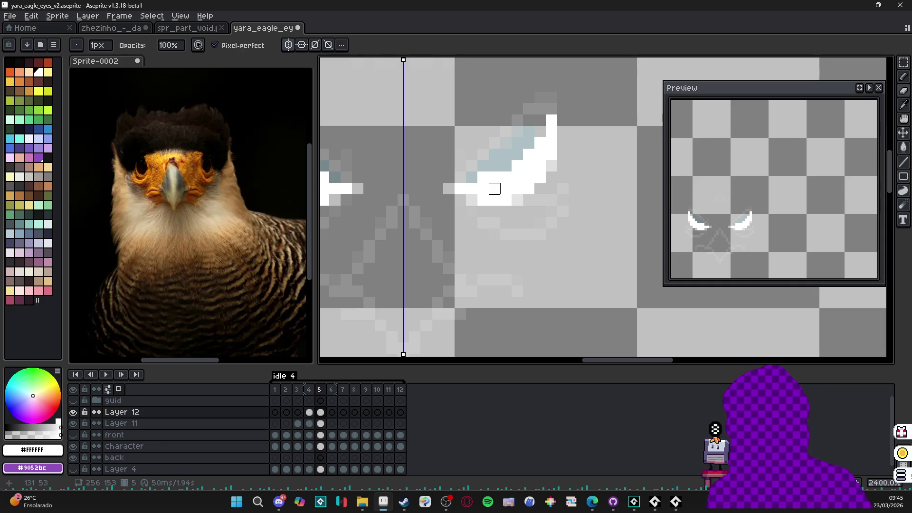
Step: Flip between frames 4 and 5, then land on Layer 12's frame 6 with the pencil
scroll(426, 245, down, 5)
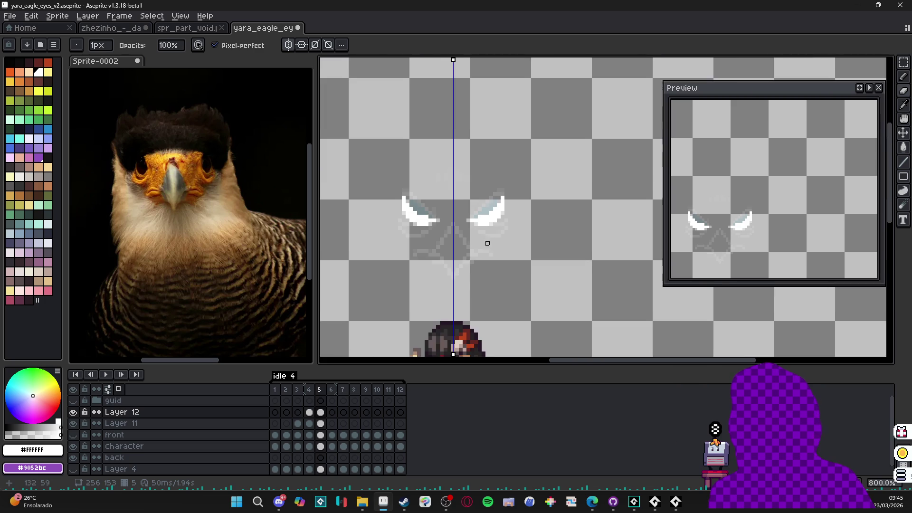
scroll(469, 221, up, 2)
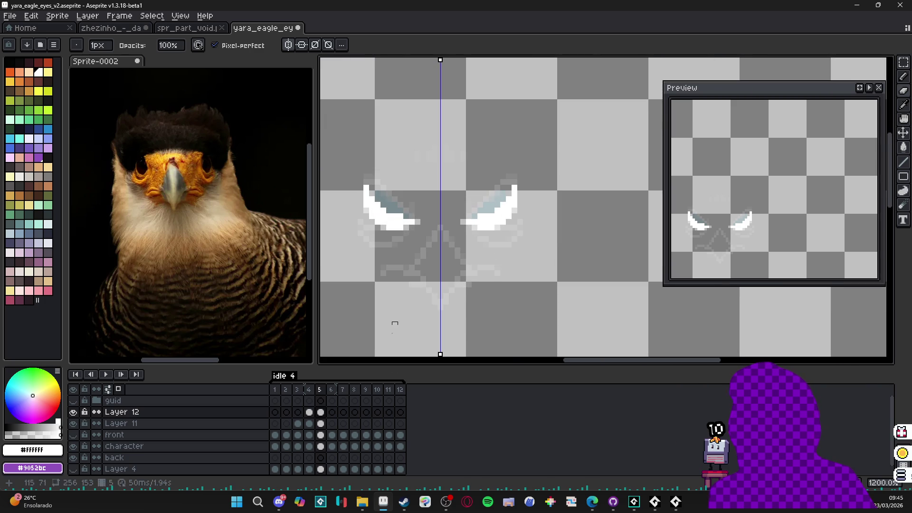
click(311, 413)
click(321, 413)
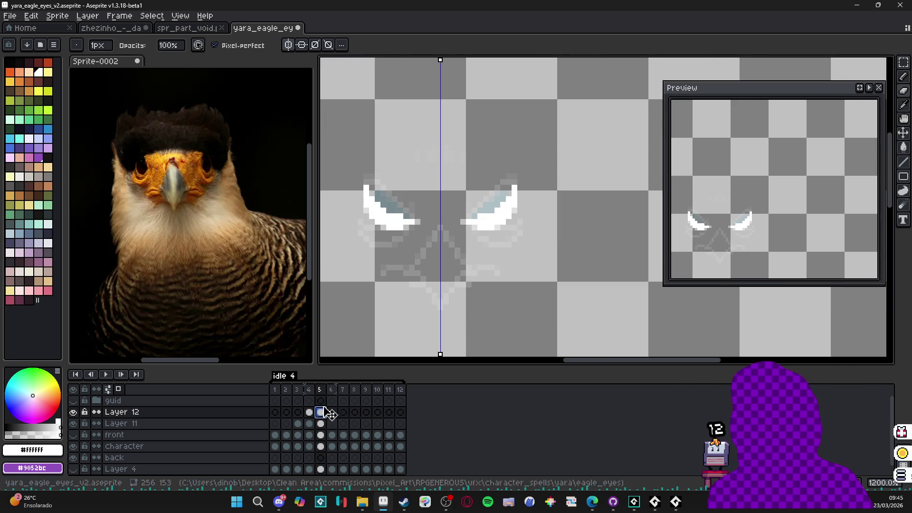
click(309, 412)
click(320, 412)
click(332, 413)
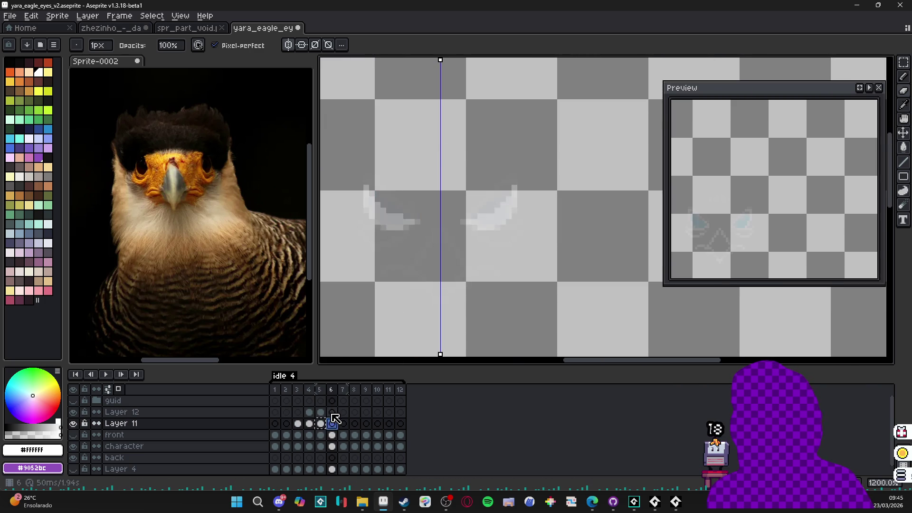
key(b)
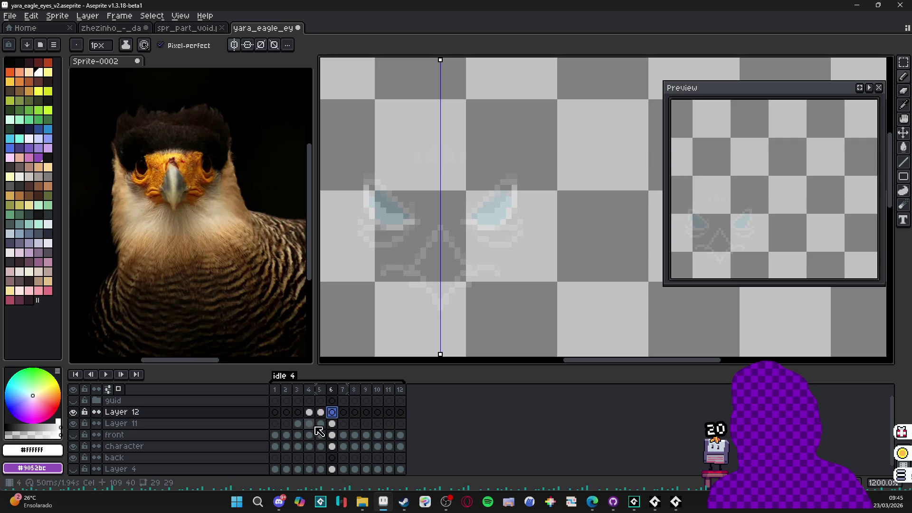
click(333, 424)
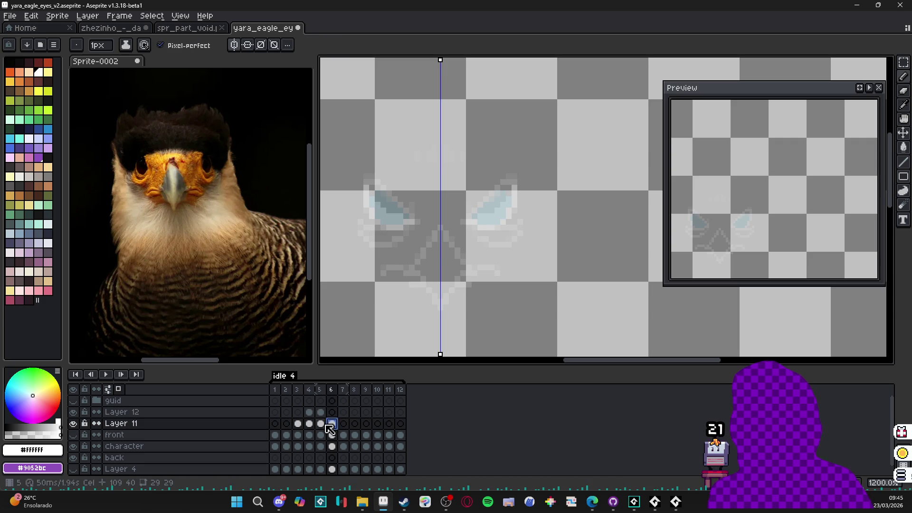
click(335, 412)
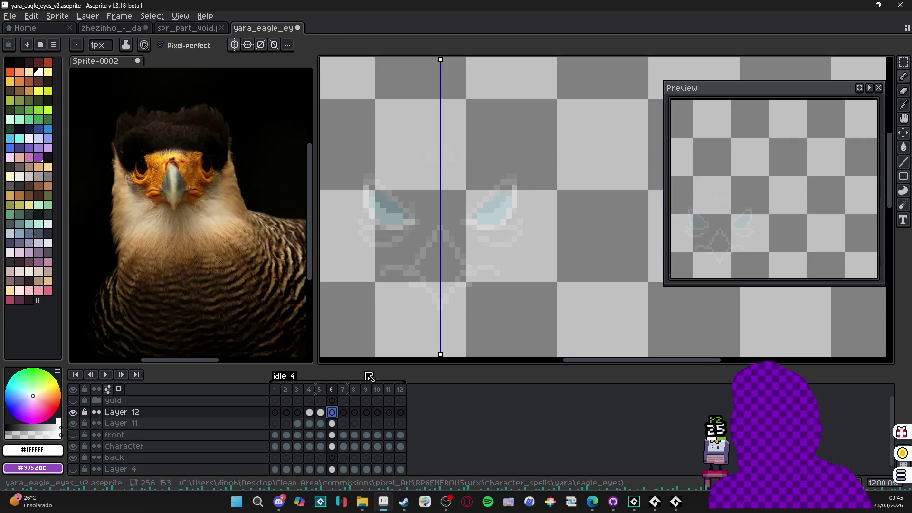
Step: Draw mirrored white arcs and staircase lines around both eyes in frame 6
mouse_move(462, 221)
mouse_down()
mouse_move(494, 227)
mouse_move(516, 204)
mouse_up()
key(z)
click(515, 188)
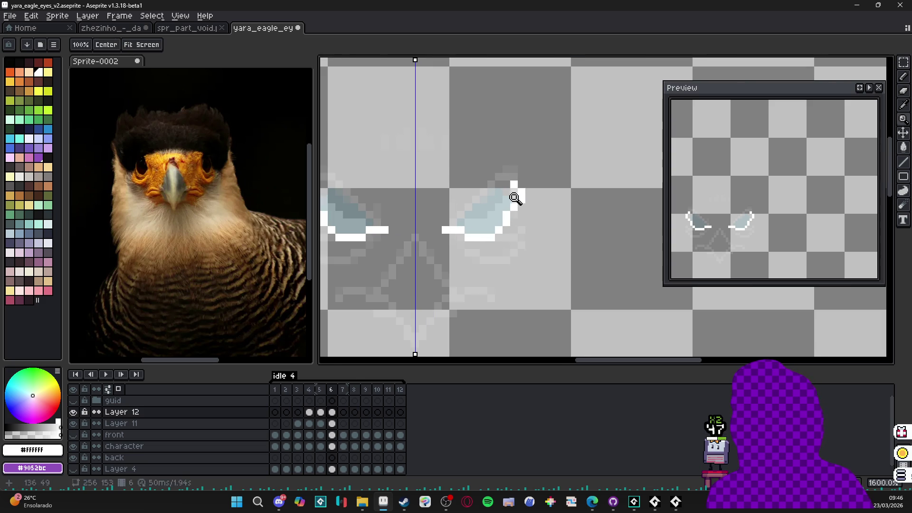
key(b)
drag(512, 187, 511, 206)
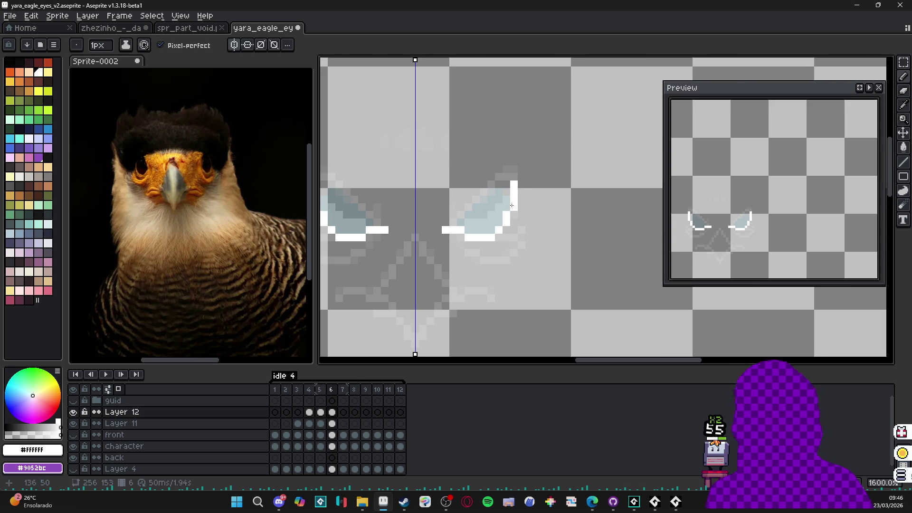
scroll(508, 205, down, 1)
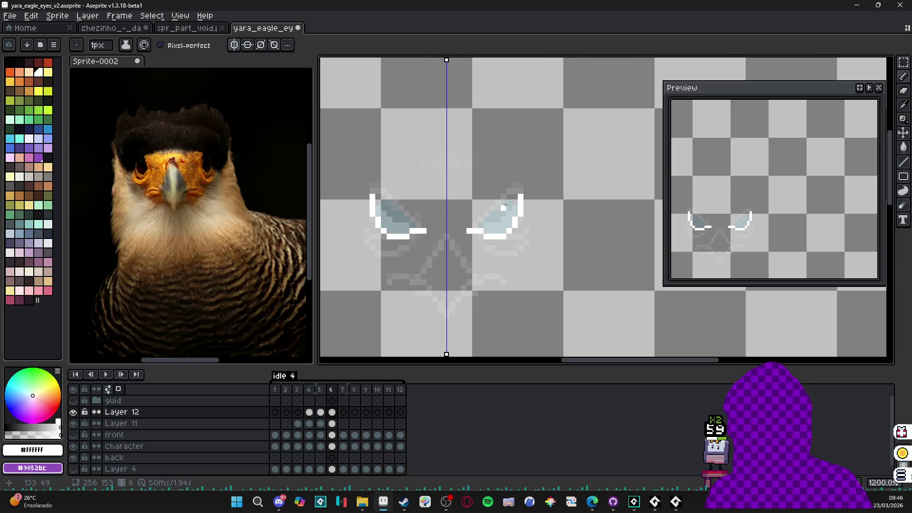
scroll(515, 197, up, 1)
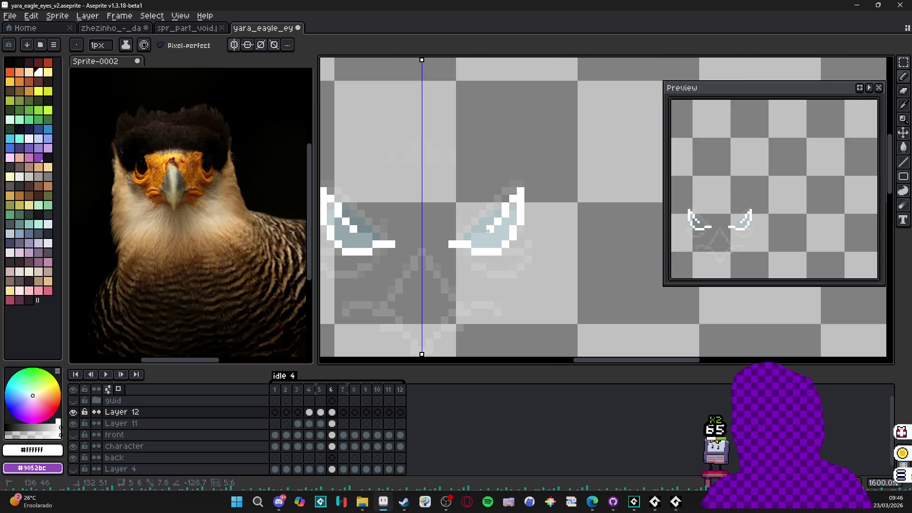
shift+click(455, 246)
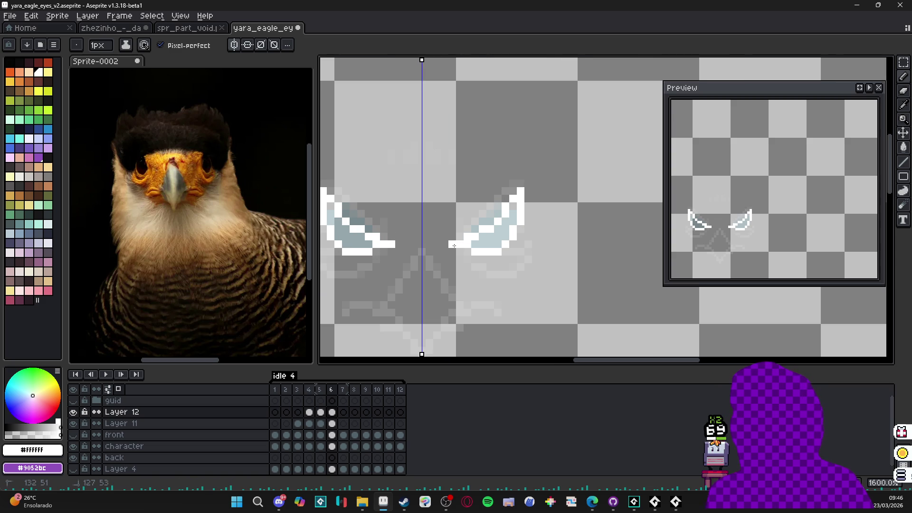
Step: Compare frame 6's eye outlines against frame 5's filled eyes, then go to empty frame 7
click(322, 390)
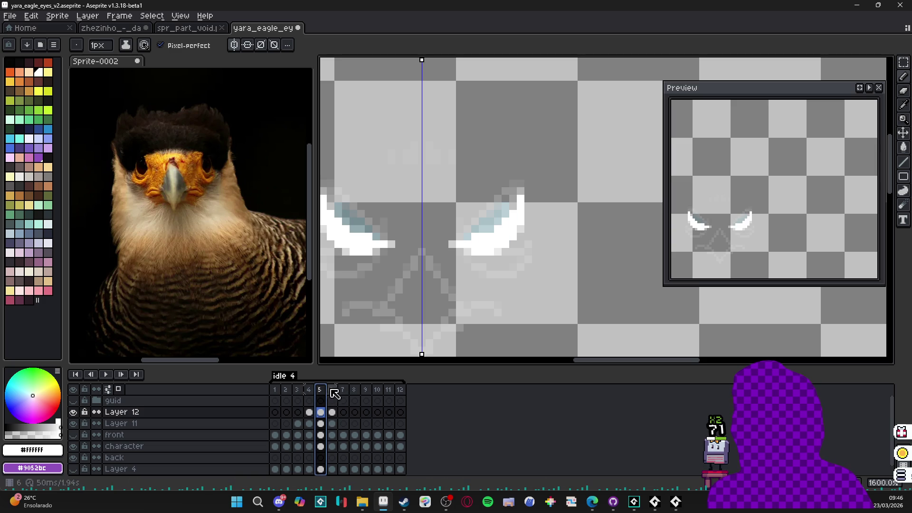
click(330, 389)
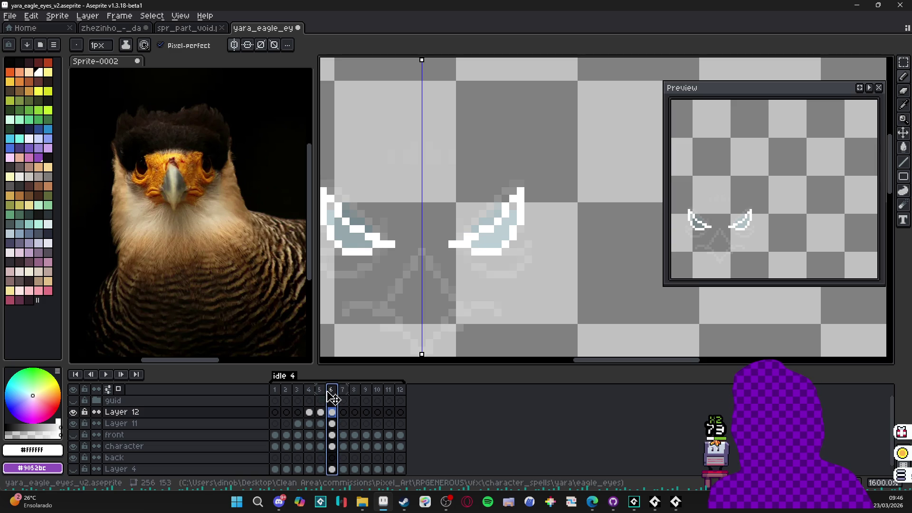
click(320, 392)
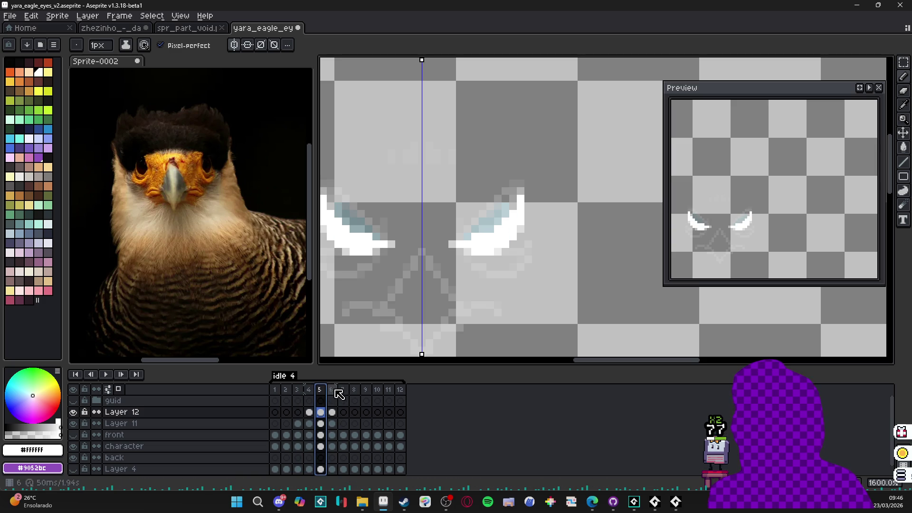
click(332, 390)
click(342, 390)
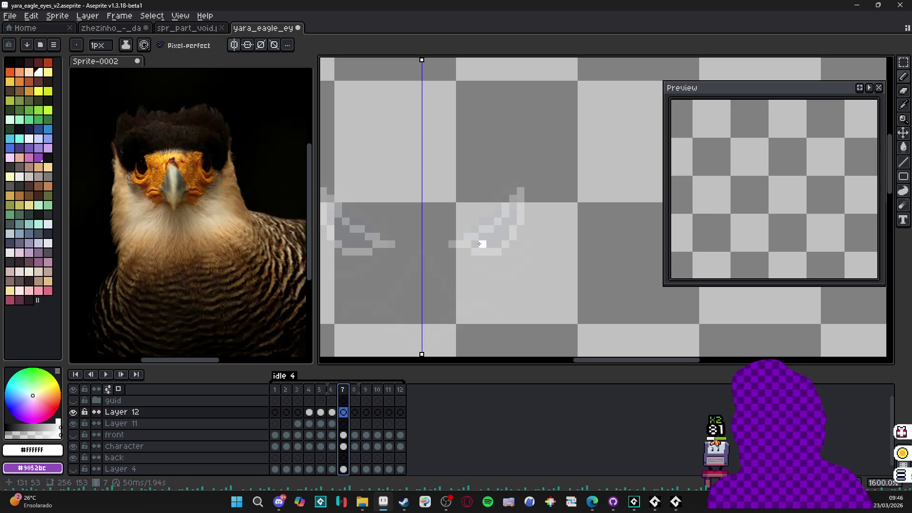
Step: Copy frame 6's eye outline cel into frame 7 and move it onto Layer 11
click(332, 412)
key(ctrl+c)
click(343, 412)
key(ctrl+v)
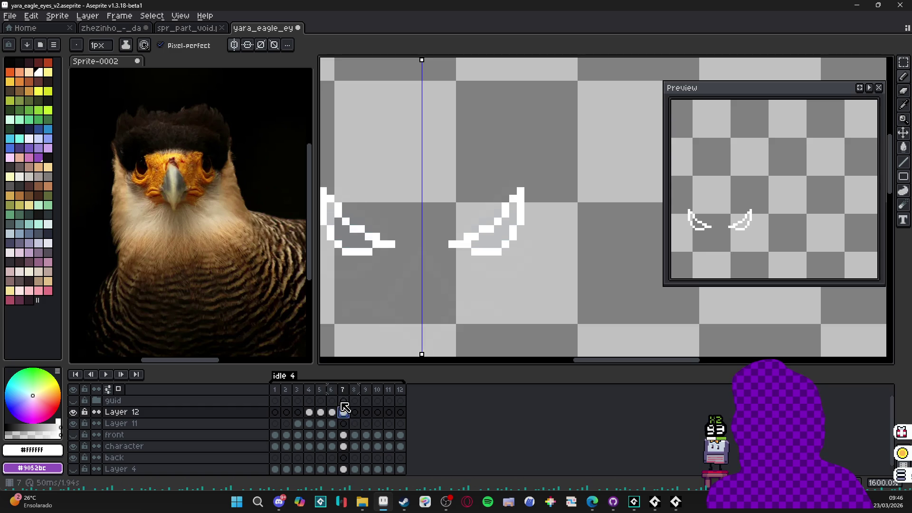
click(343, 401)
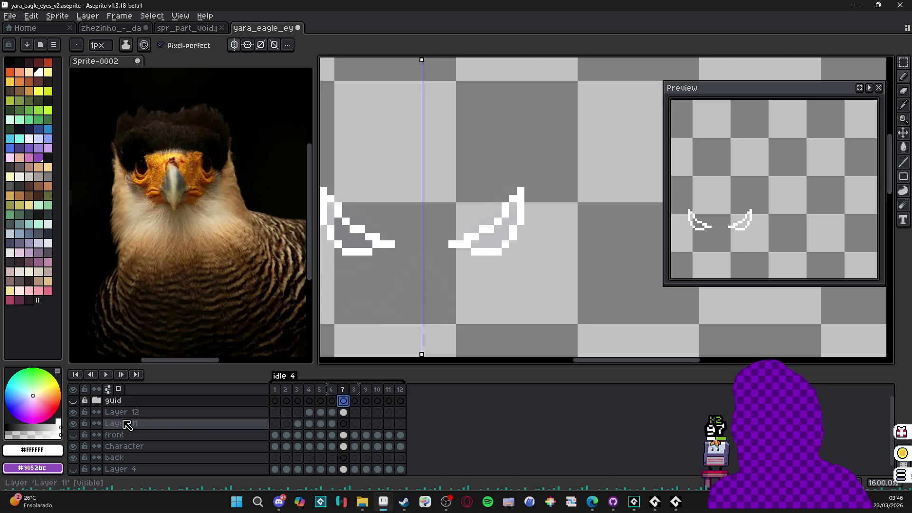
drag(344, 412, 347, 425)
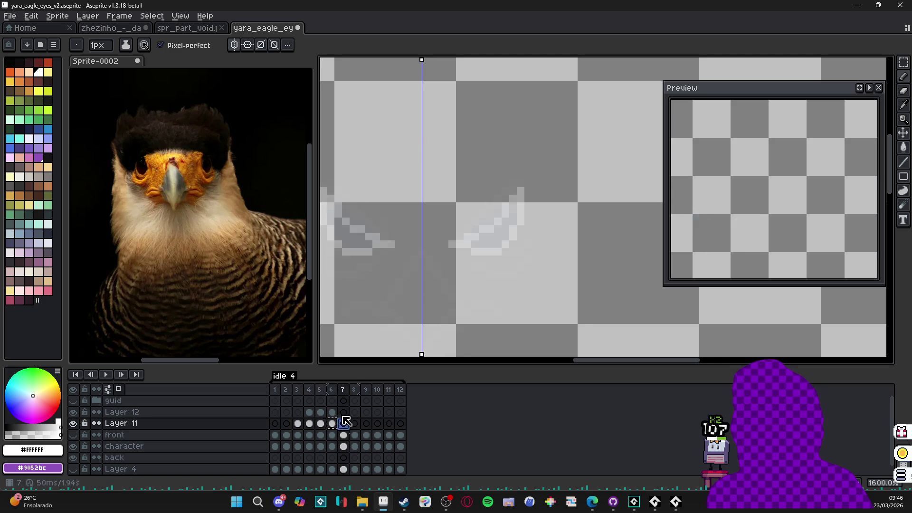
click(344, 412)
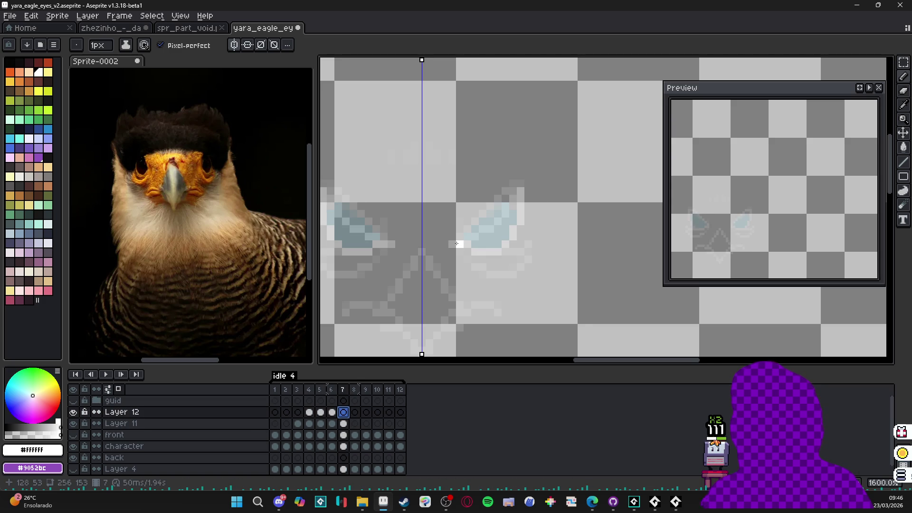
Step: Draw mirrored white lines under and up the outer edges of both eyes in frame 7
drag(452, 245, 498, 252)
click(505, 244)
click(514, 236)
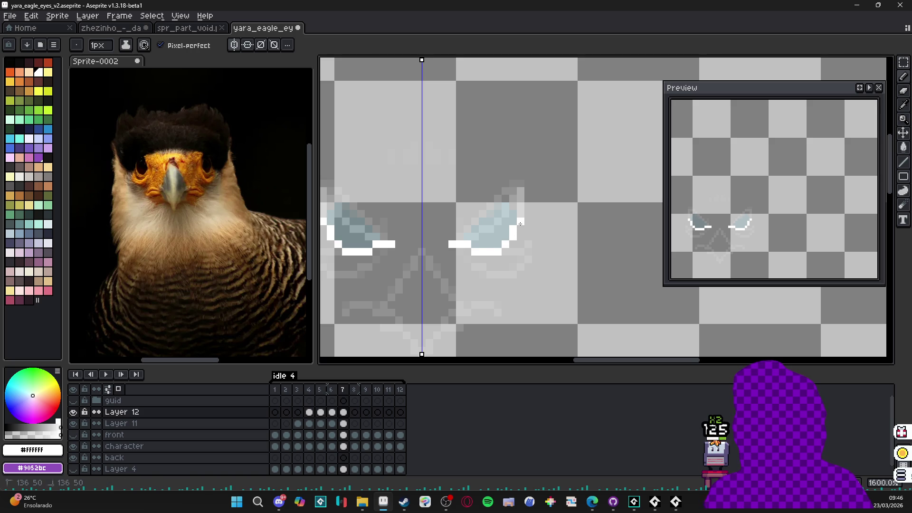
drag(521, 223, 521, 189)
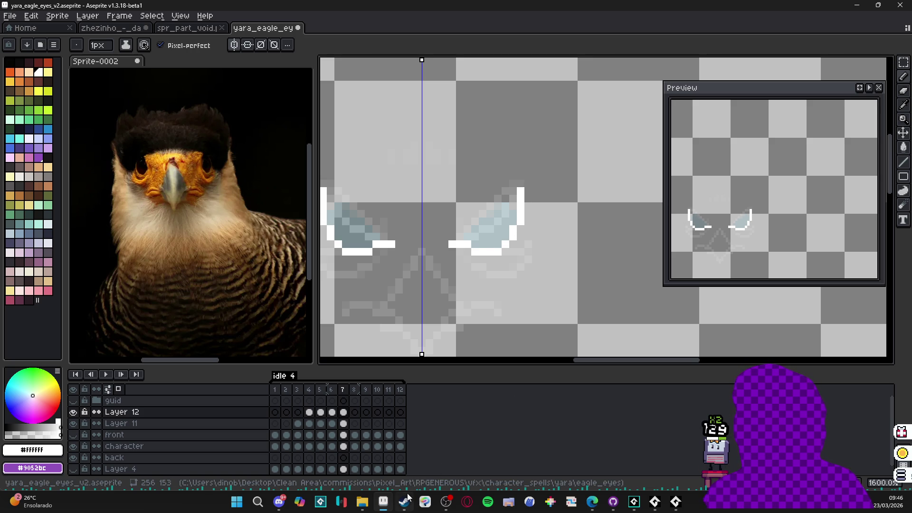
click(406, 499)
click(526, 53)
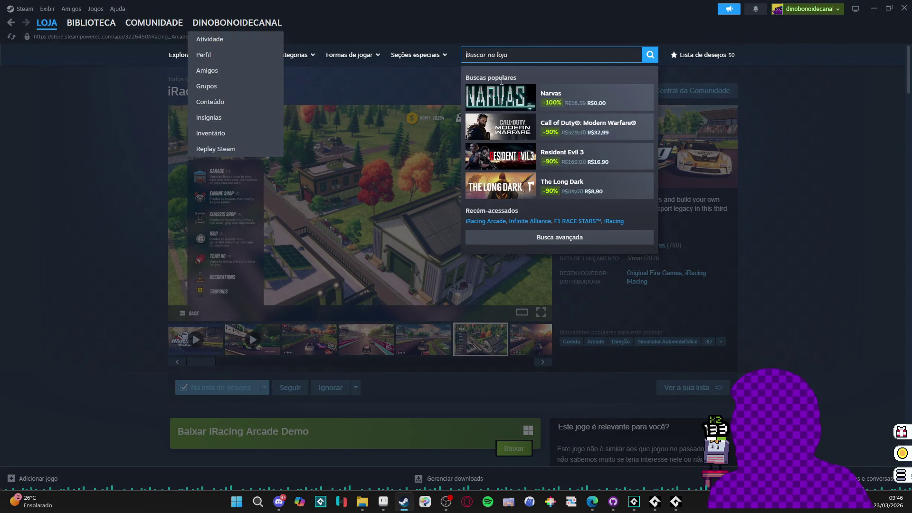
Step: Search the Steam store for 'kartrider', retyping the query and submitting the search
text(kar)
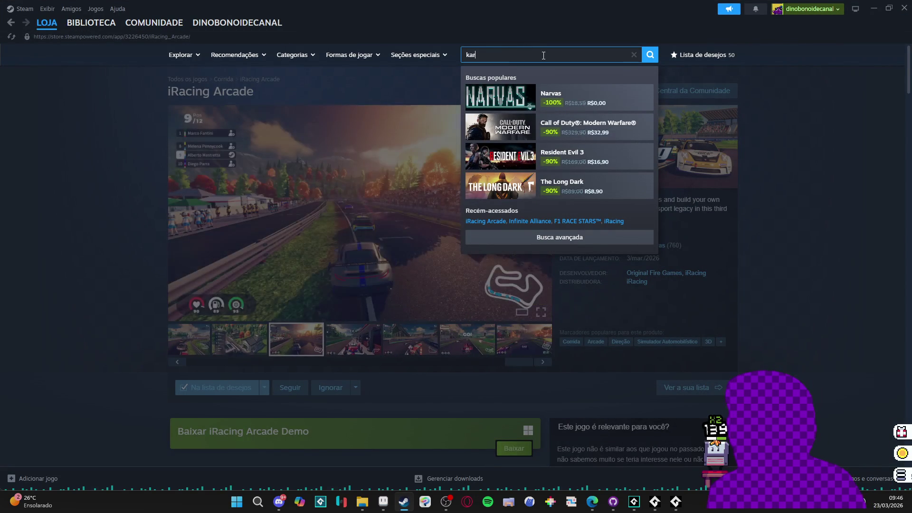
text(t r)
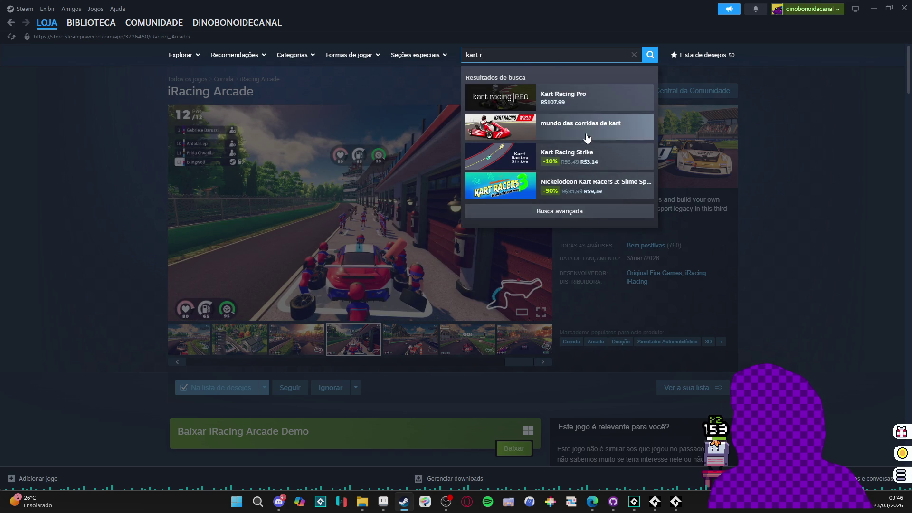
text(ider)
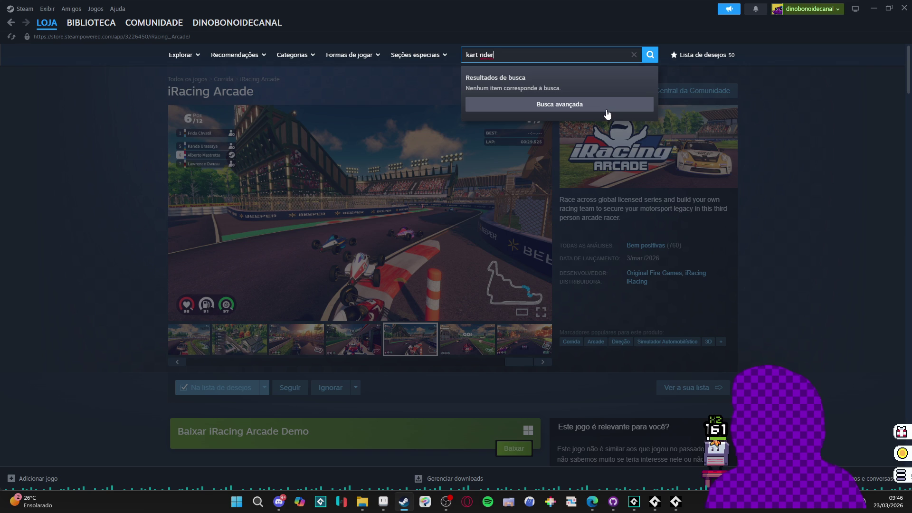
click(593, 508)
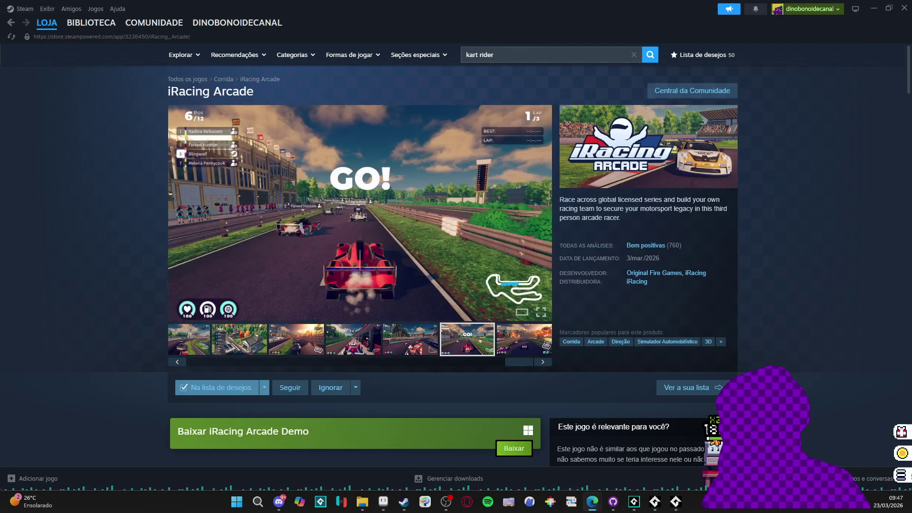
click(501, 51)
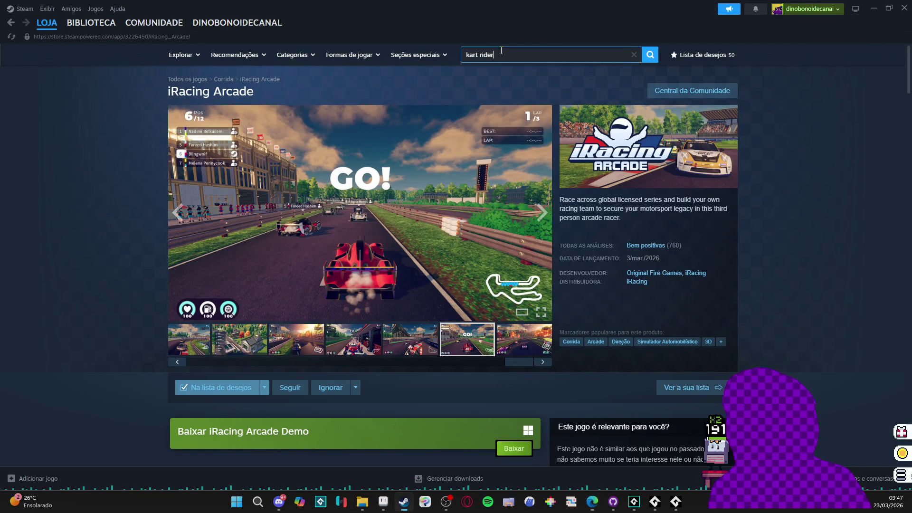
text(kartrider)
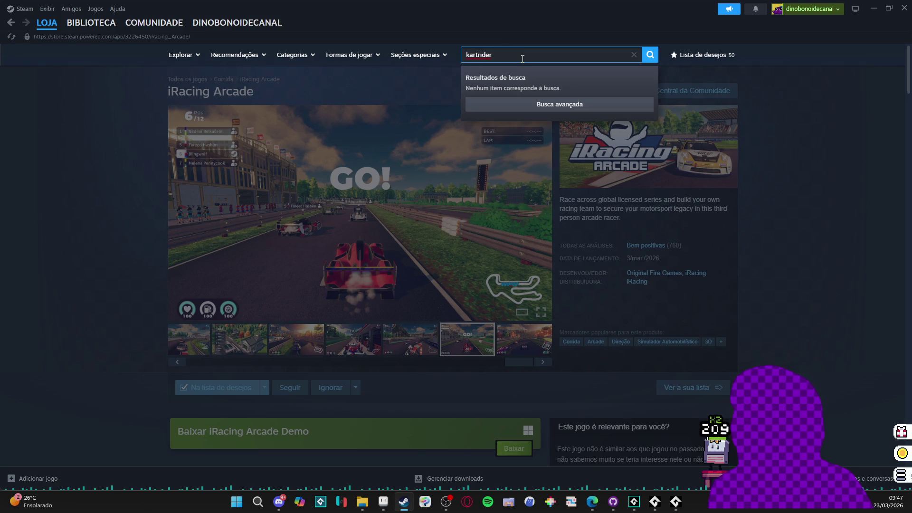
click(650, 55)
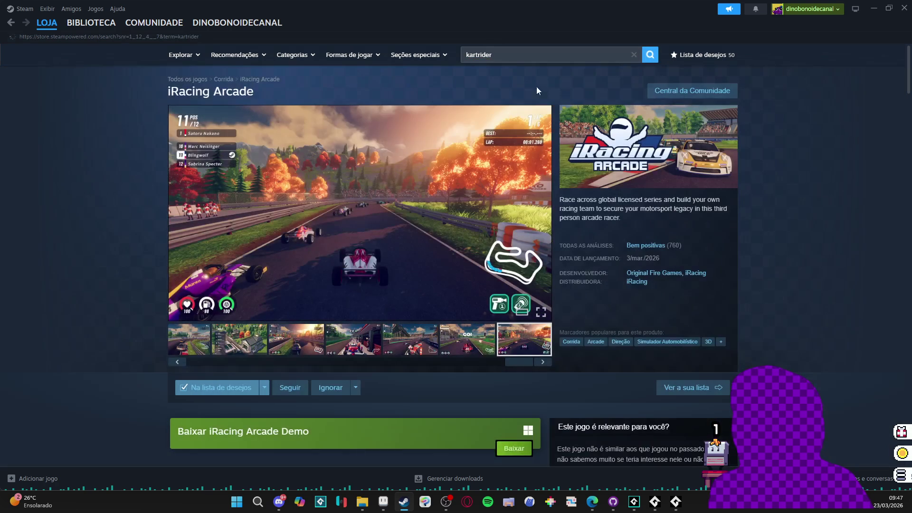